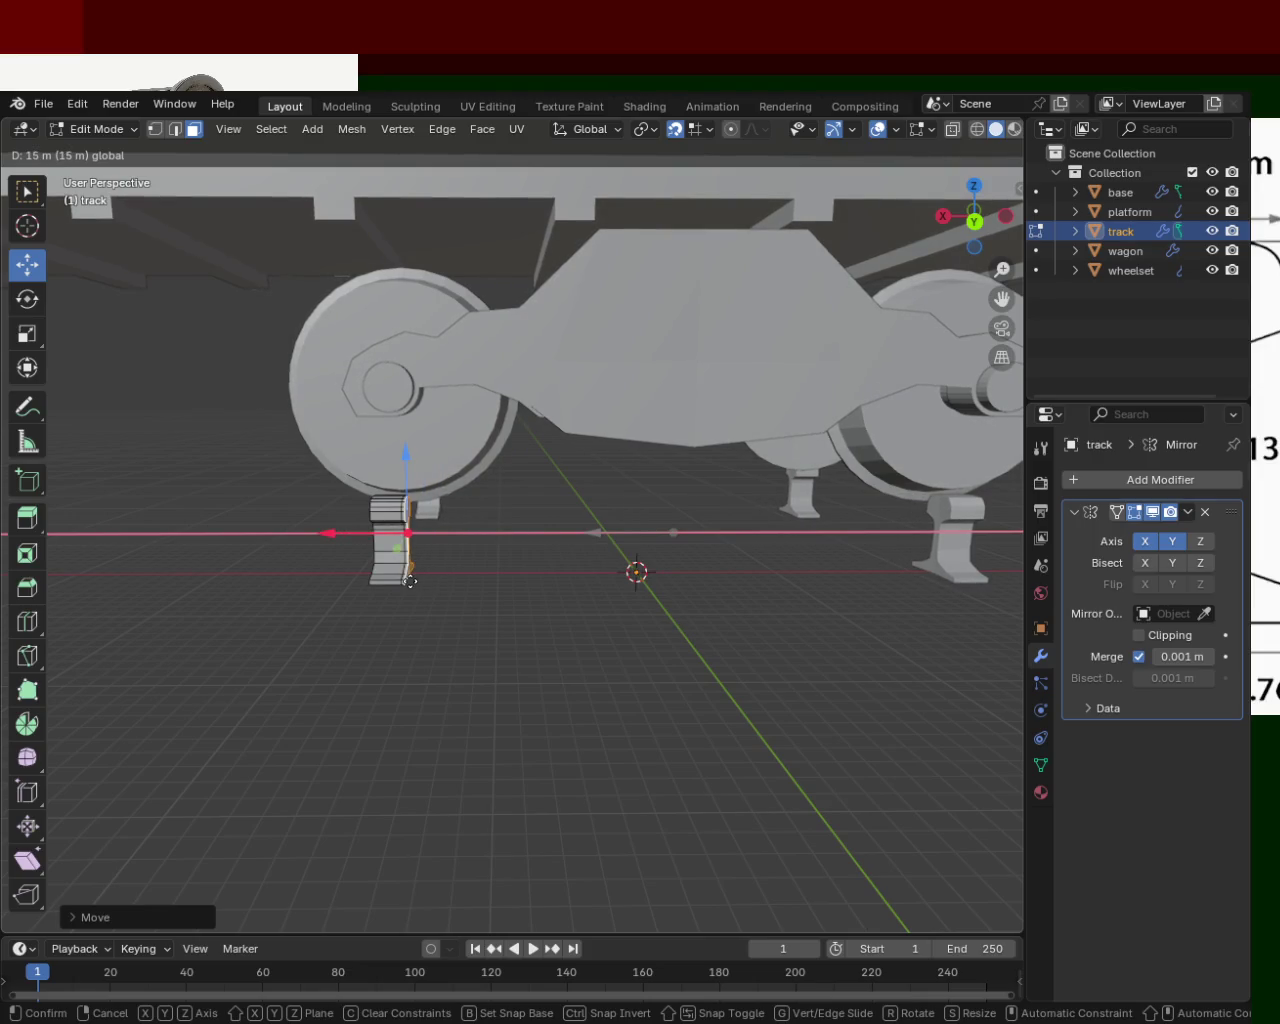
- Confirm the track part's move and slide the rail part along the X axis
{"action": "left_click", "coordinate": [404, 581]}
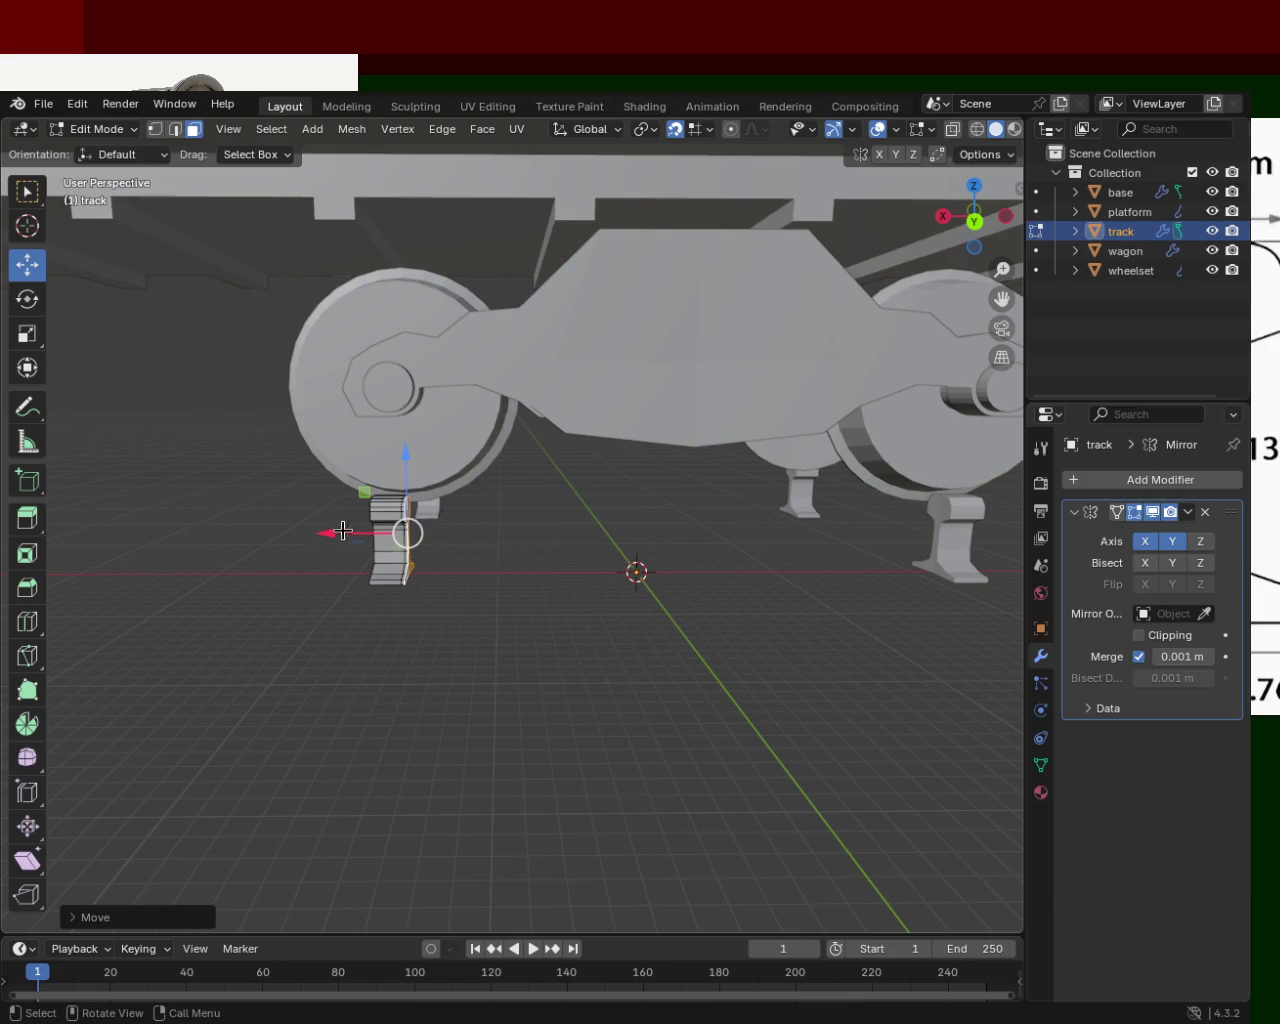
{"action": "left_click_drag", "start_coordinate": [326, 534], "coordinate": [428, 566]}
{"action": "scroll", "coordinate": [537, 558], "scroll_direction": "up", "scroll_amount": 2}
{"action": "mouse_move", "coordinate": [537, 558]}
{"action": "middle_mouse_down"}
{"action": "mouse_move", "coordinate": [514, 483]}
{"action": "mouse_move", "coordinate": [483, 483]}
{"action": "mouse_move", "coordinate": [409, 537]}
{"action": "middle_mouse_up"}
{"action": "scroll", "coordinate": [514, 483], "scroll_direction": "up", "scroll_amount": 4}
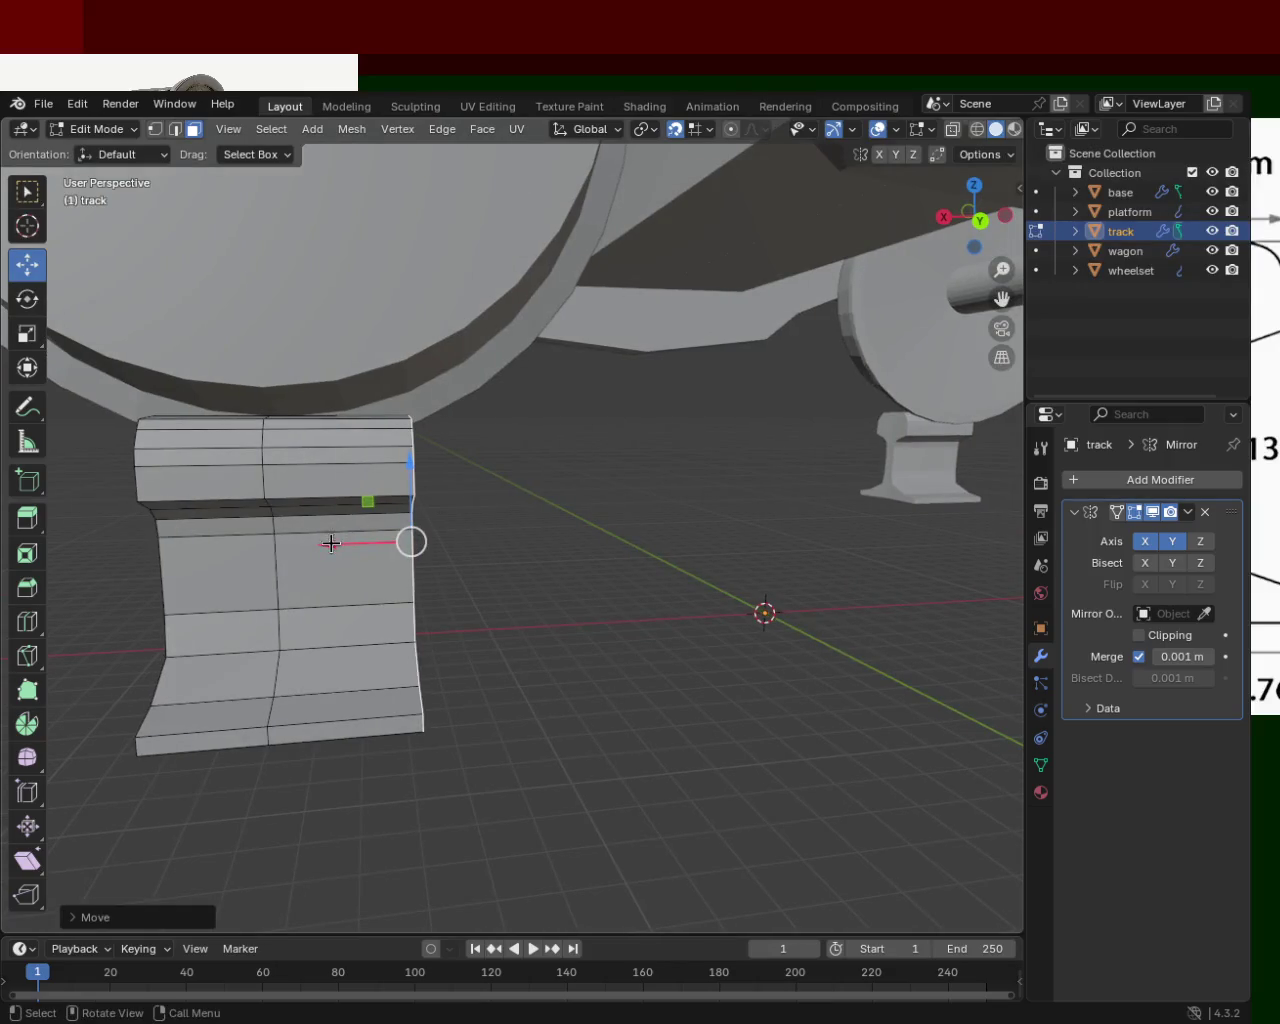
- Adjust the rail edge along X, settling it back at 1 m, then start moving it along Z
{"action": "mouse_move", "coordinate": [334, 544]}
{"action": "left_mouse_down"}
{"action": "mouse_move", "coordinate": [251, 553]}
{"action": "mouse_move", "coordinate": [346, 558]}
{"action": "mouse_move", "coordinate": [283, 566]}
{"action": "left_mouse_up"}
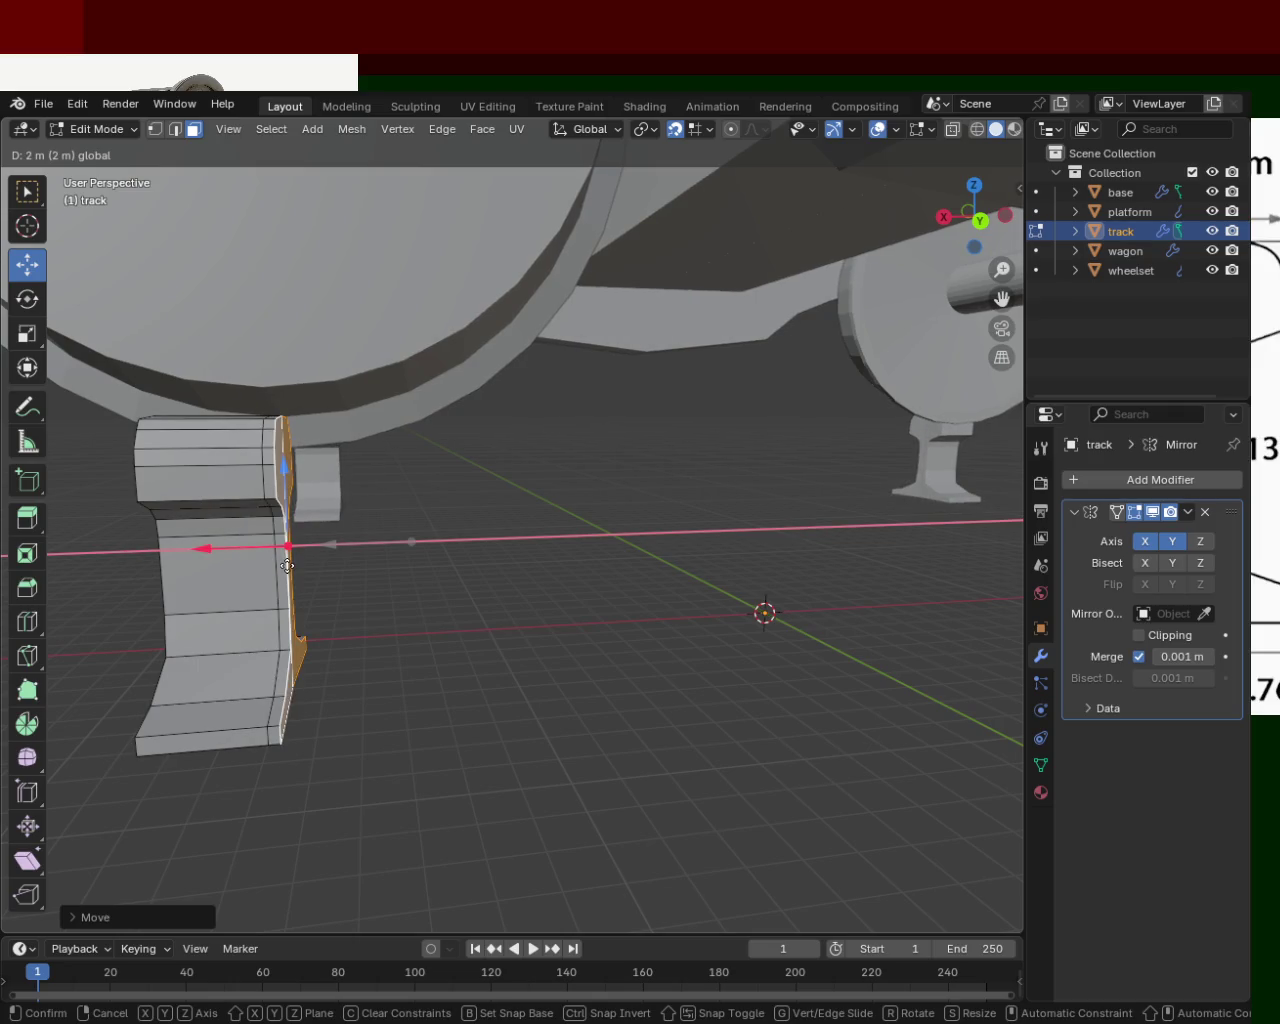
{"action": "mouse_move", "coordinate": [287, 566]}
{"action": "left_mouse_down"}
{"action": "mouse_move", "coordinate": [322, 572]}
{"action": "mouse_move", "coordinate": [297, 570]}
{"action": "left_mouse_up"}
{"action": "mouse_move", "coordinate": [312, 569]}
{"action": "left_mouse_down"}
{"action": "mouse_move", "coordinate": [334, 571]}
{"action": "mouse_move", "coordinate": [293, 569]}
{"action": "mouse_move", "coordinate": [312, 568]}
{"action": "left_mouse_up"}
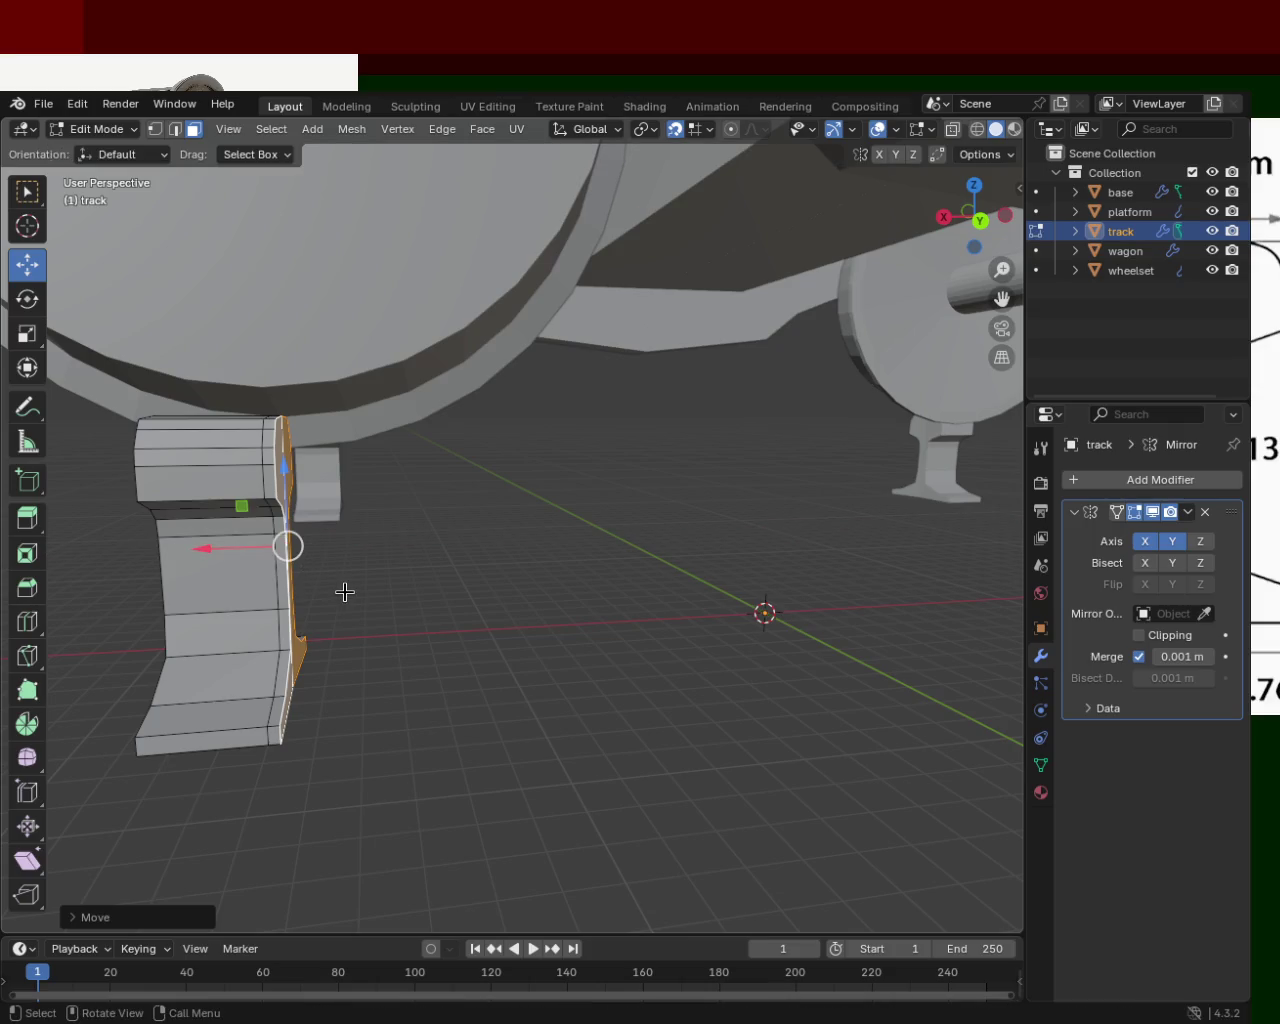
{"action": "key", "text": "g"}
{"action": "key", "text": "z"}
{"action": "key", "text": "z"}
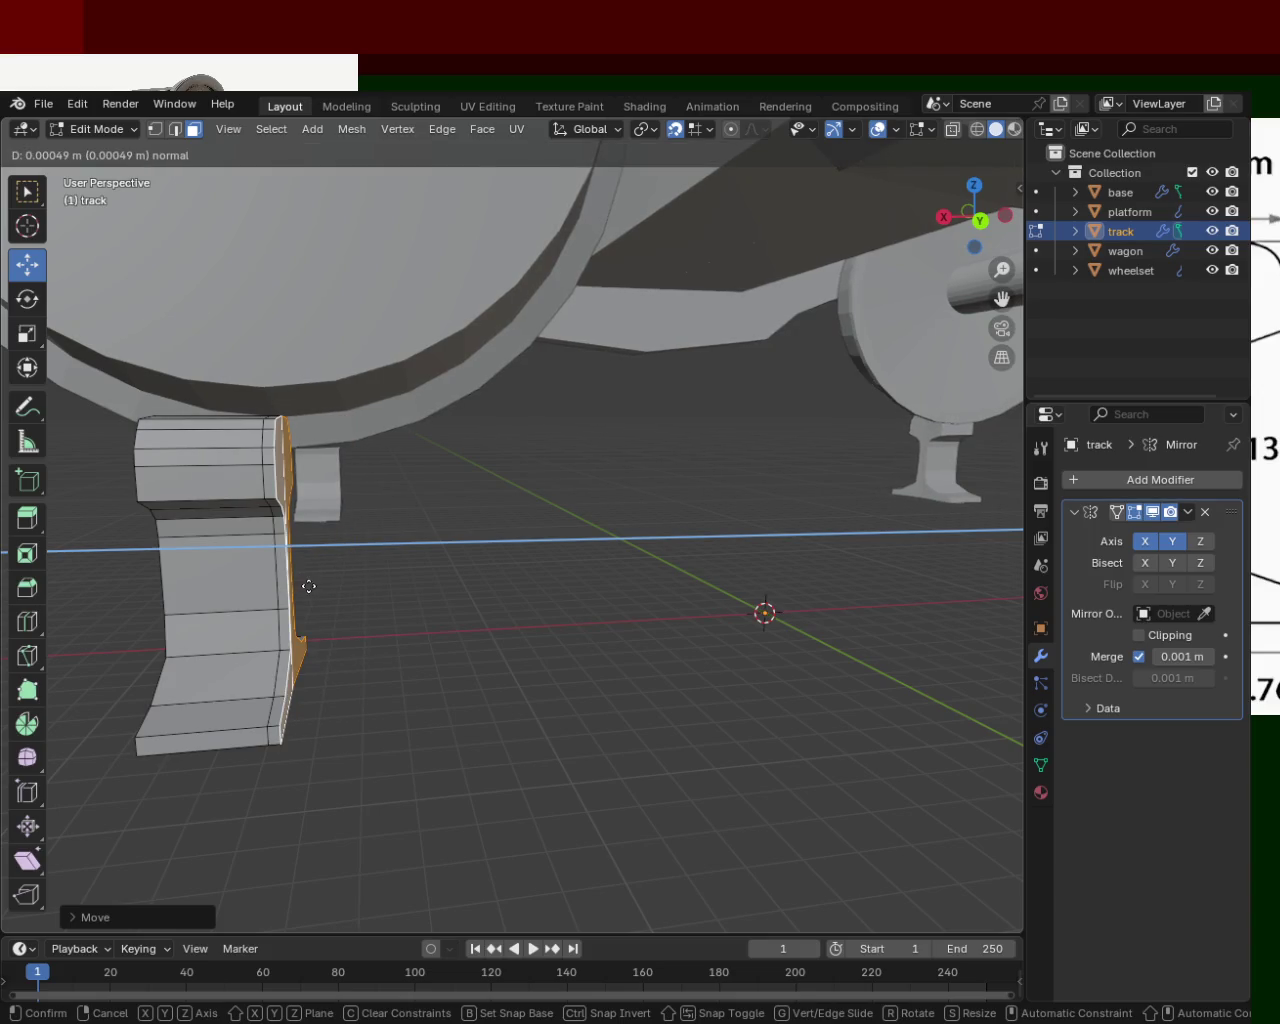
- Extrude the rail's right edge outward into new faces to widen the track piece
{"action": "left_click", "coordinate": [341, 587]}
{"action": "mouse_move", "coordinate": [235, 605]}
{"action": "middle_mouse_down"}
{"action": "mouse_move", "coordinate": [349, 606]}
{"action": "mouse_move", "coordinate": [320, 586]}
{"action": "mouse_move", "coordinate": [405, 583]}
{"action": "mouse_move", "coordinate": [377, 581]}
{"action": "middle_mouse_up"}
{"action": "key", "text": "e"}
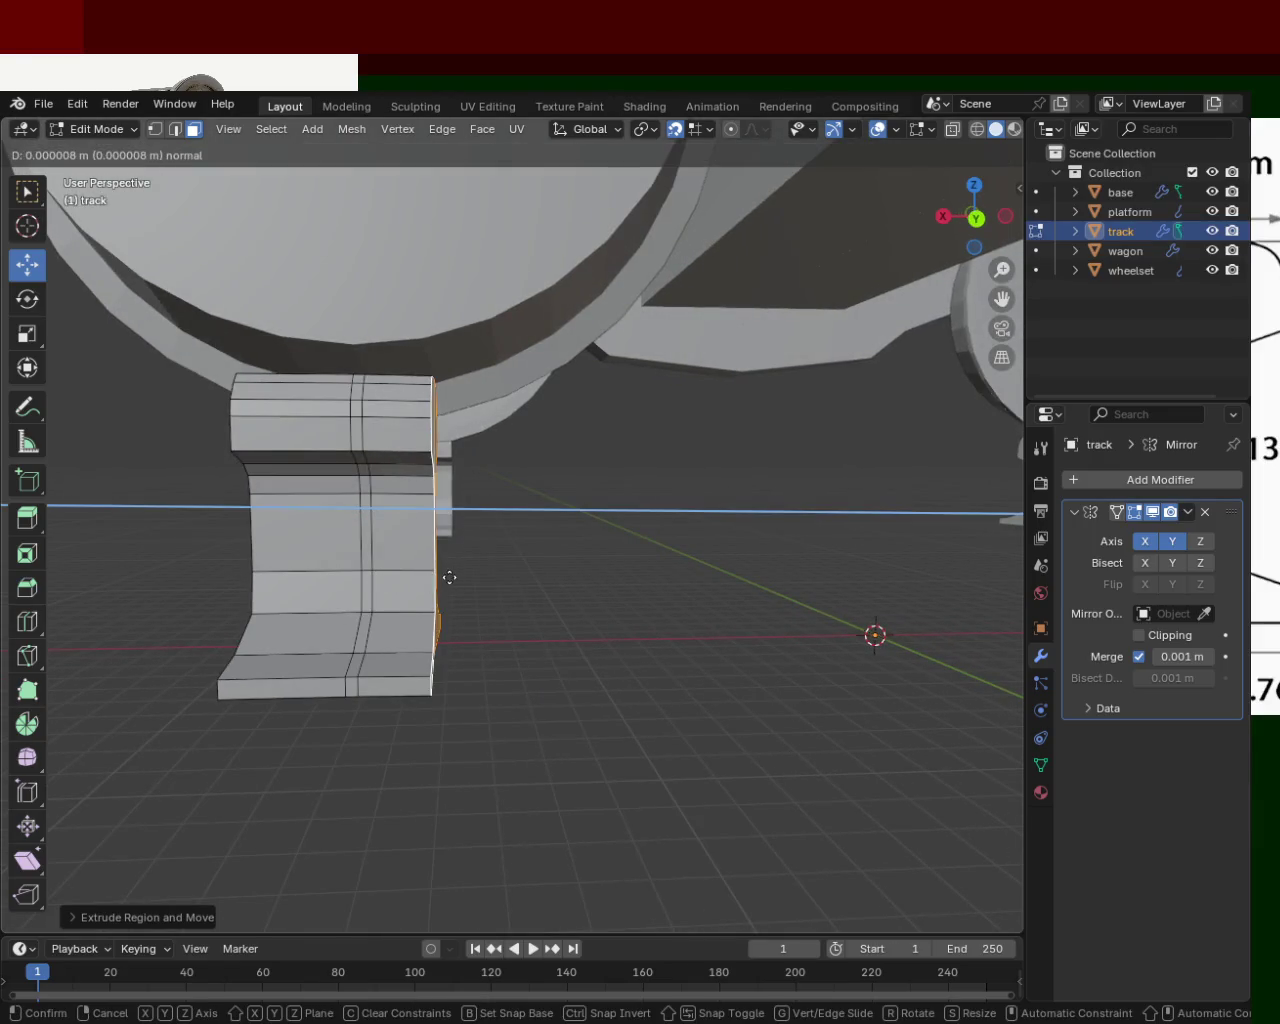
{"action": "left_click", "coordinate": [486, 586]}
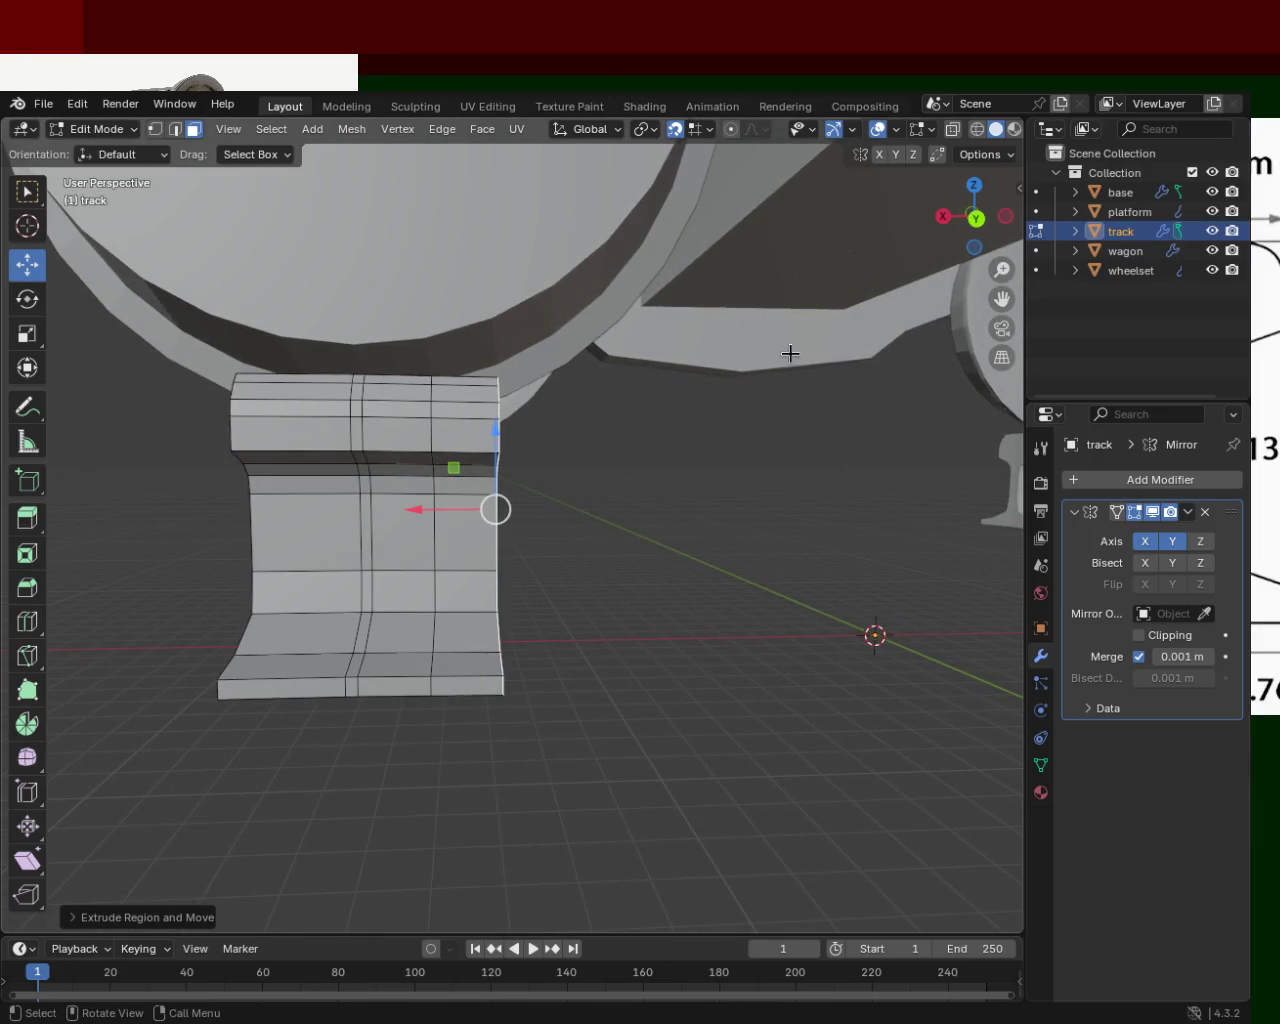
- Switch to wireframe shading and pick the wagon, then the track, in the outliner
{"action": "left_click", "coordinate": [977, 130]}
{"action": "mouse_move", "coordinate": [446, 569]}
{"action": "middle_mouse_down"}
{"action": "mouse_move", "coordinate": [463, 580]}
{"action": "mouse_move", "coordinate": [748, 393]}
{"action": "middle_mouse_up"}
{"action": "left_click", "coordinate": [1125, 250]}
{"action": "left_click", "coordinate": [1120, 231]}
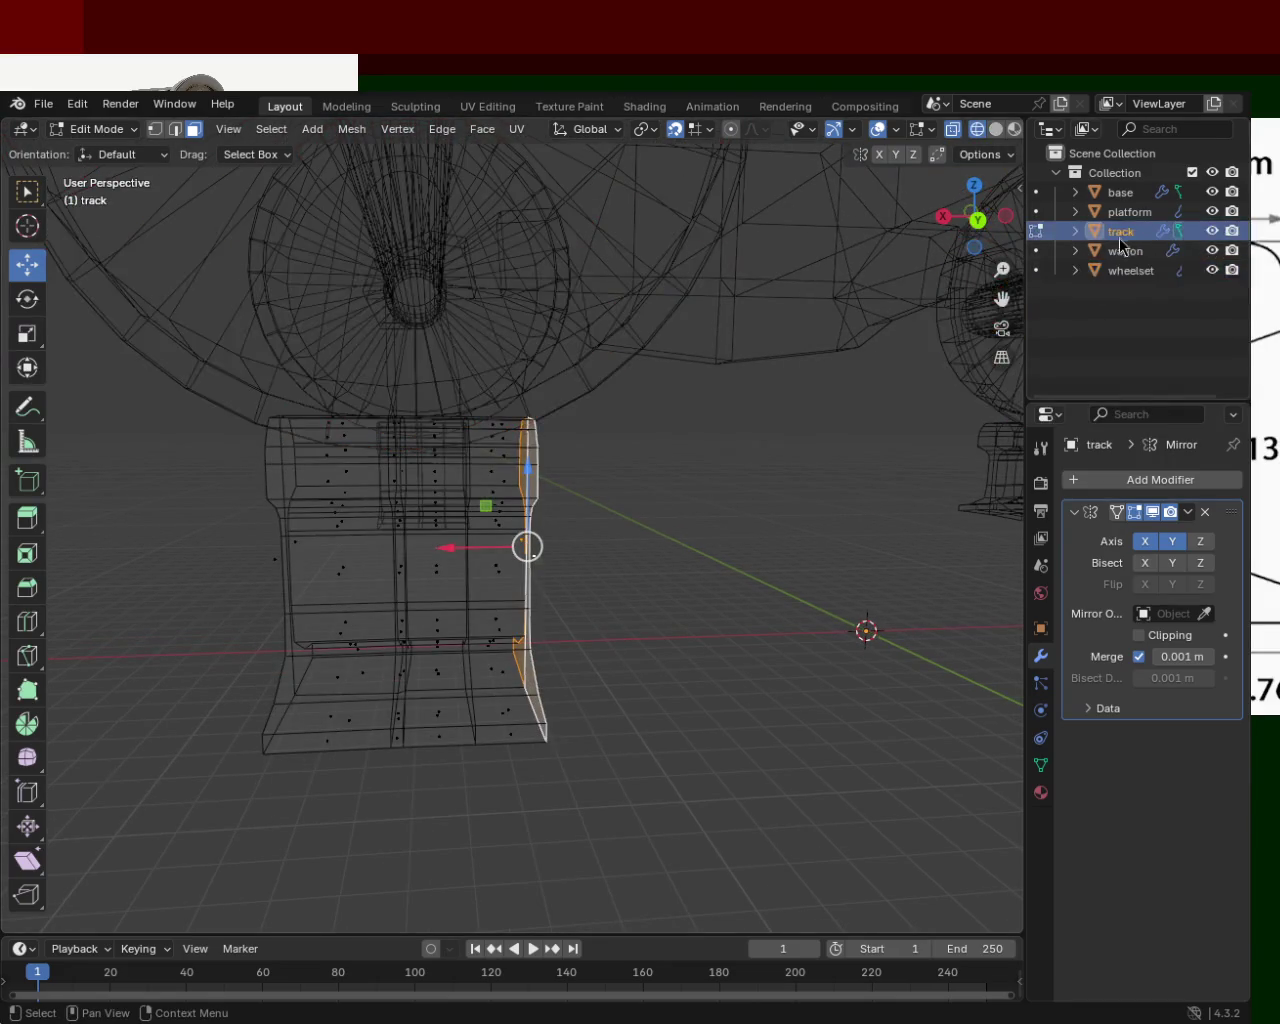
- Switch between the wagon and track objects, ending in Edit Mode on the track
{"action": "key", "text": "Tab"}
{"action": "key", "text": "Tab"}
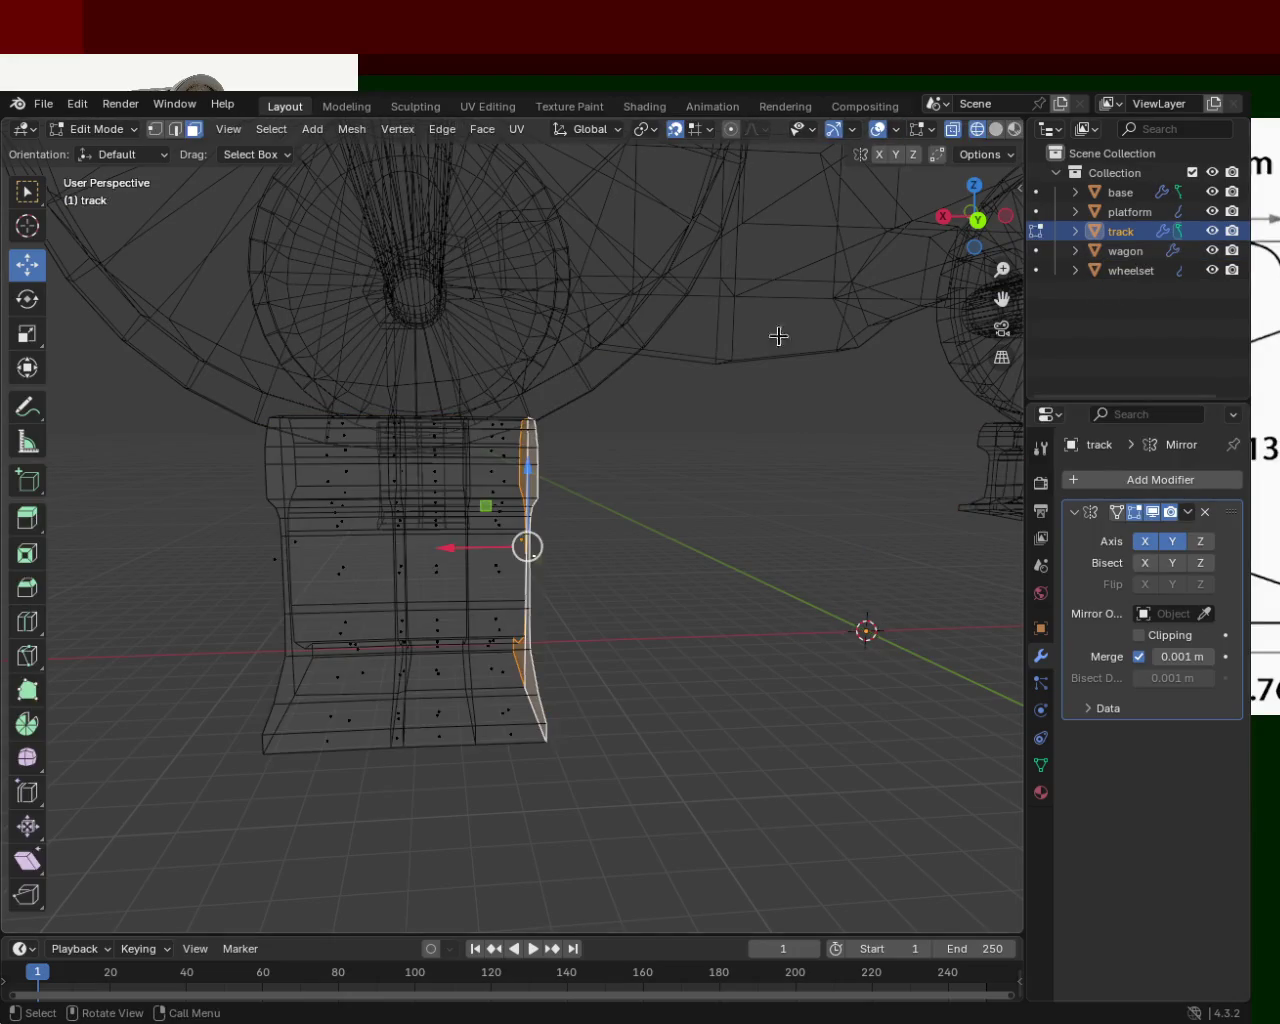
{"action": "key", "text": "Tab"}
{"action": "key", "text": "Tab"}
{"action": "left_click", "coordinate": [1125, 250]}
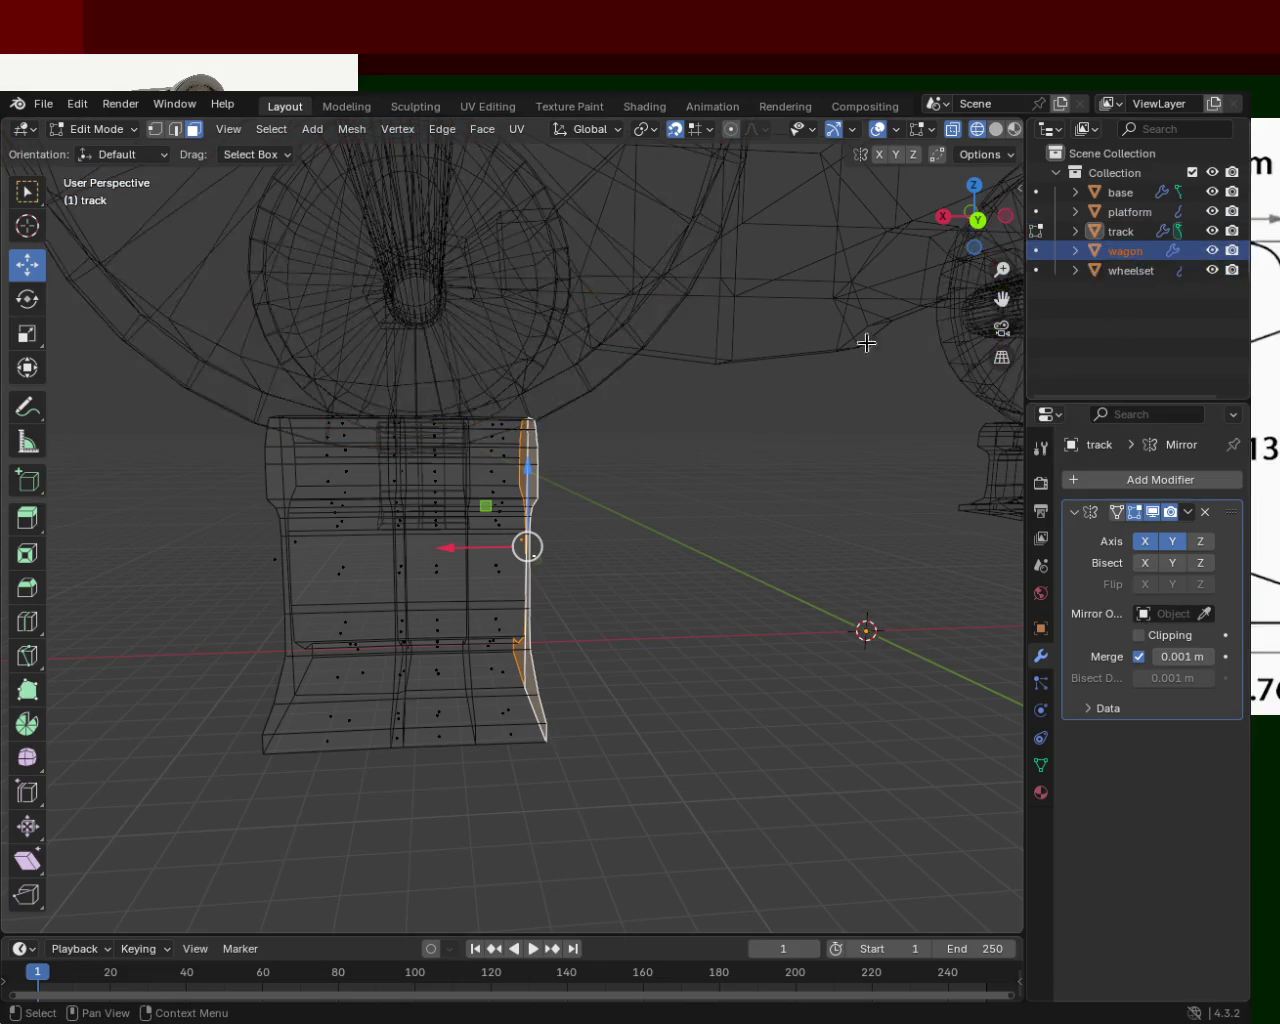
{"action": "key", "text": "Tab"}
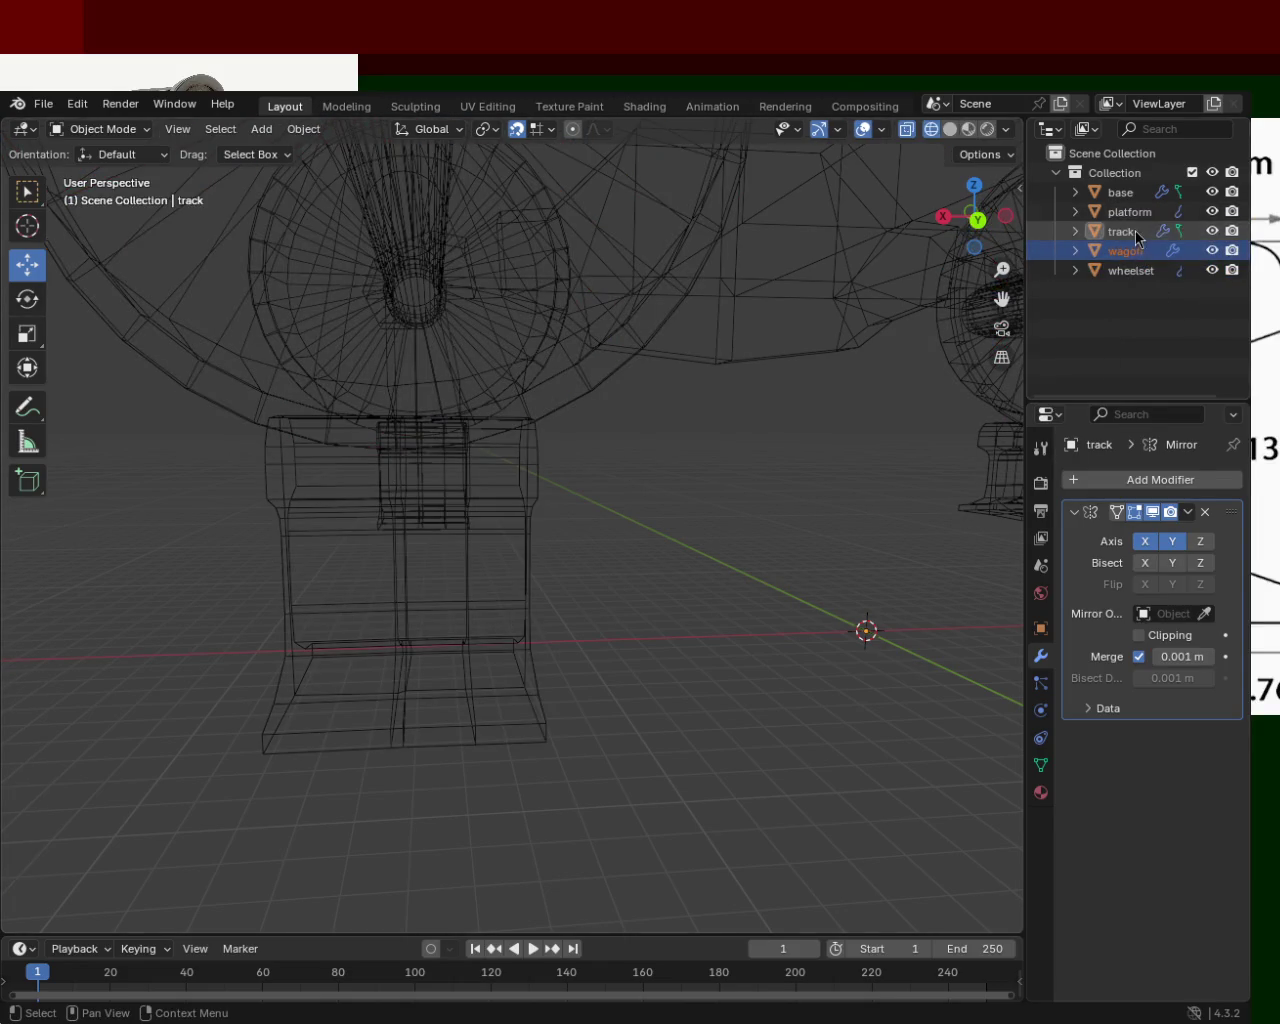
{"action": "left_click", "coordinate": [1120, 231]}
{"action": "key", "text": "Tab"}
- Box-select the left half of the track mesh and delete it
{"action": "left_click", "coordinate": [177, 795]}
{"action": "left_click_drag", "start_coordinate": [184, 804], "coordinate": [413, 365]}
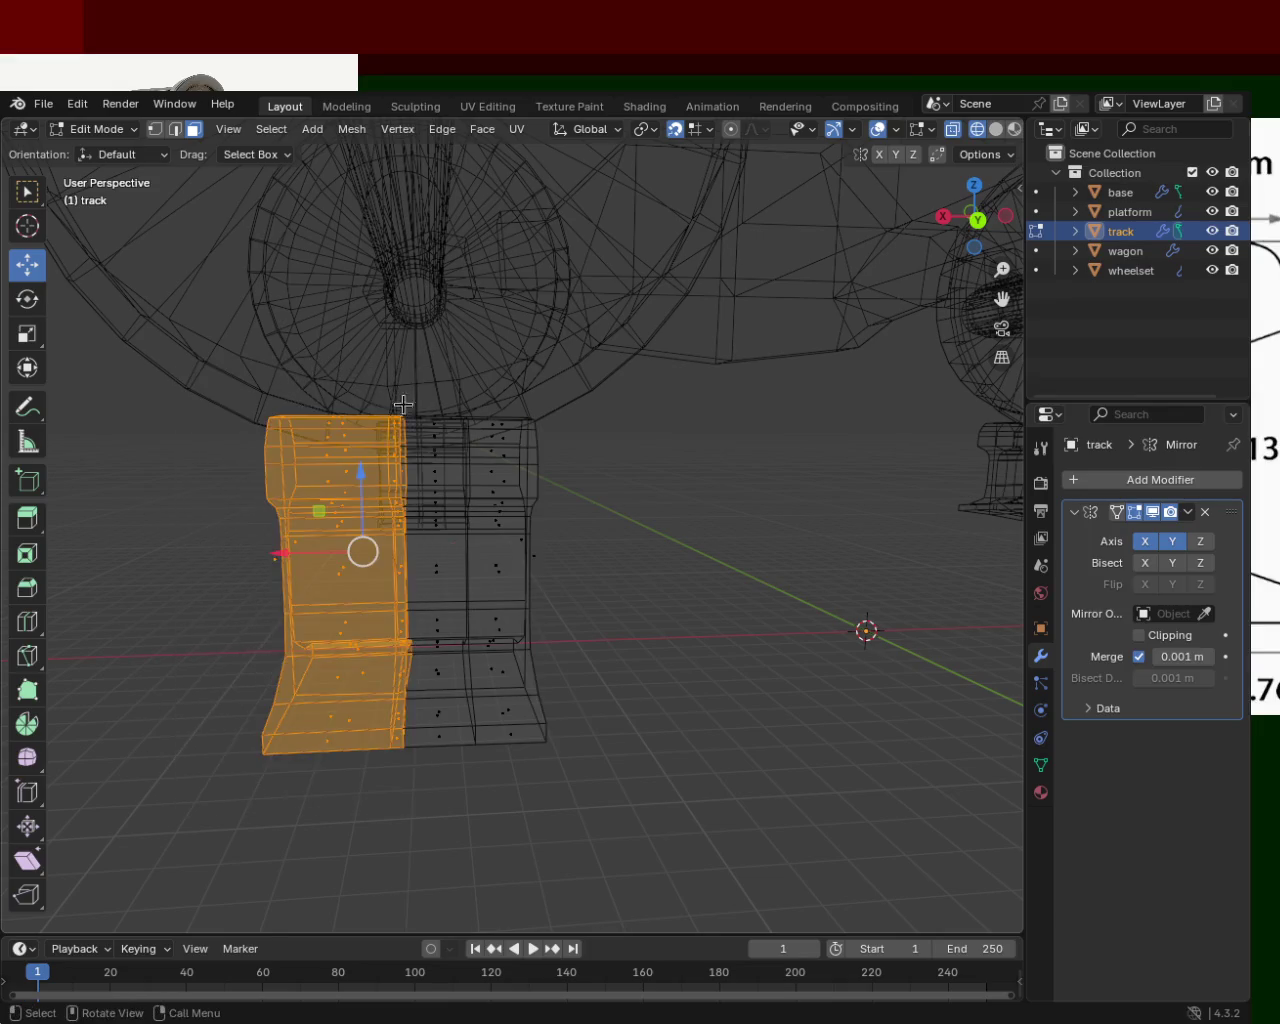
{"action": "key", "text": "x"}
{"action": "left_click", "coordinate": [380, 576]}
- Return to solid shading and select the whole remaining linked track mesh
{"action": "middle_click_drag", "start_coordinate": [394, 583], "coordinate": [829, 251]}
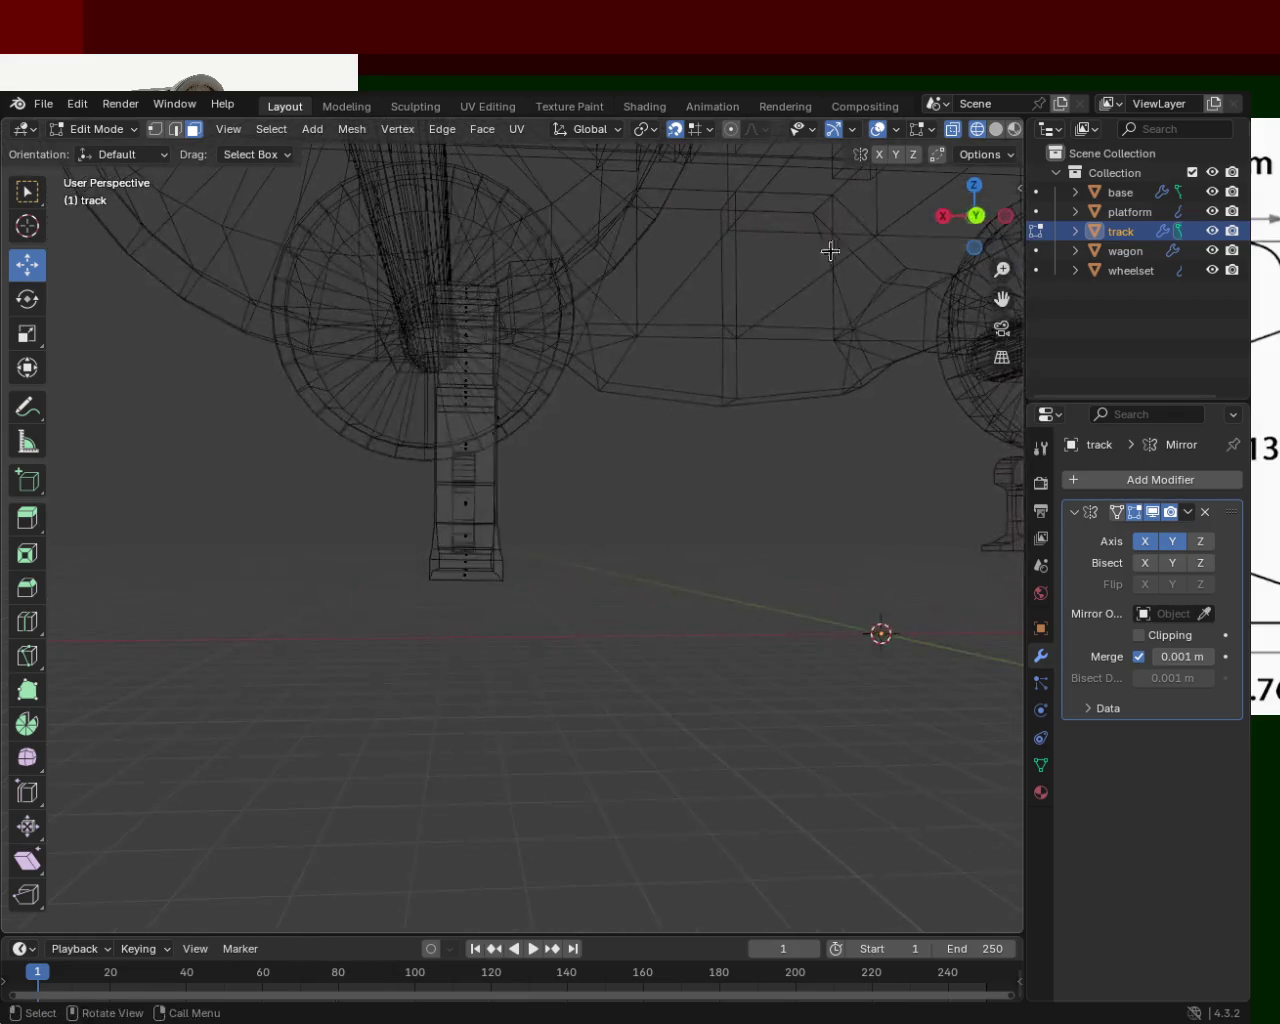
{"action": "left_click", "coordinate": [998, 131]}
{"action": "mouse_move", "coordinate": [626, 423]}
{"action": "middle_mouse_down"}
{"action": "mouse_move", "coordinate": [638, 445]}
{"action": "mouse_move", "coordinate": [617, 451]}
{"action": "mouse_move", "coordinate": [502, 444]}
{"action": "mouse_move", "coordinate": [509, 489]}
{"action": "mouse_move", "coordinate": [564, 512]}
{"action": "mouse_move", "coordinate": [520, 491]}
{"action": "middle_mouse_up"}
{"action": "key", "text": "ctrl+l"}
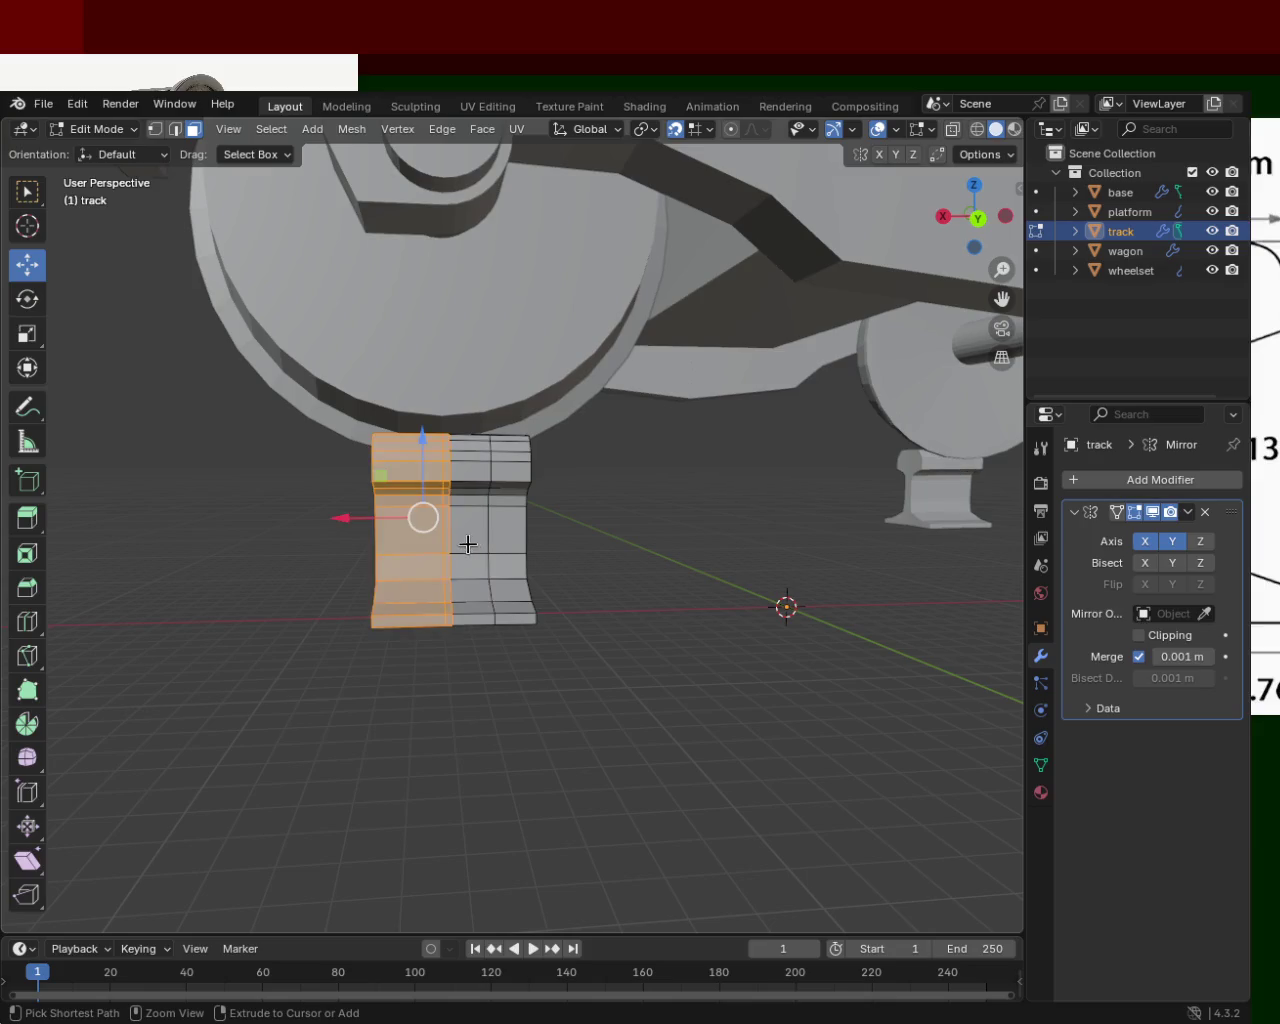
- Deselect the mesh, turn on wireframe, and snap to Right then Front Orthographic views
{"action": "left_click", "coordinate": [282, 684]}
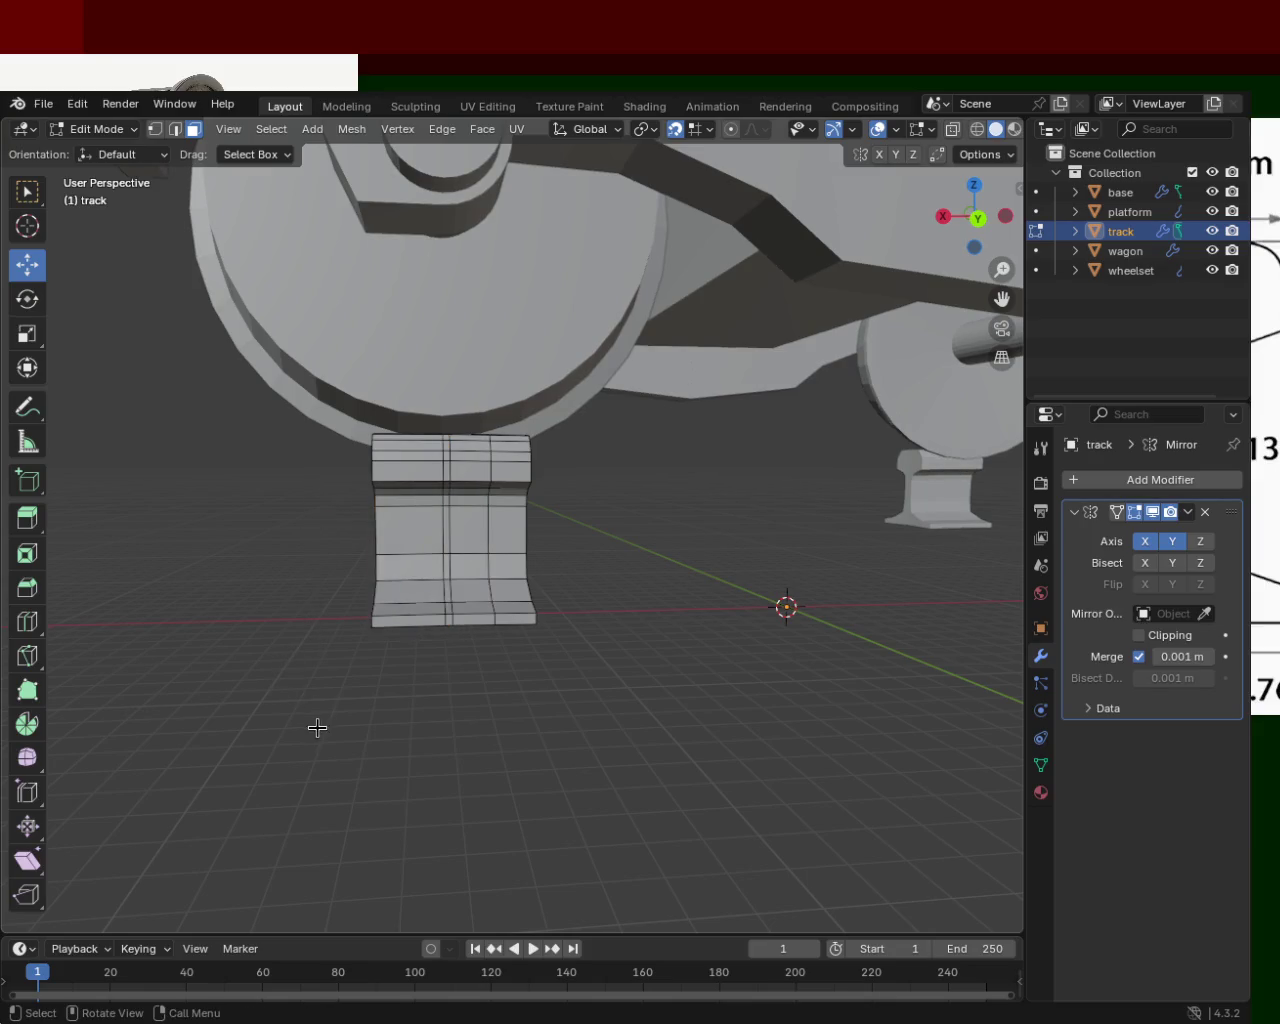
{"action": "left_click_drag", "start_coordinate": [290, 748], "coordinate": [297, 560]}
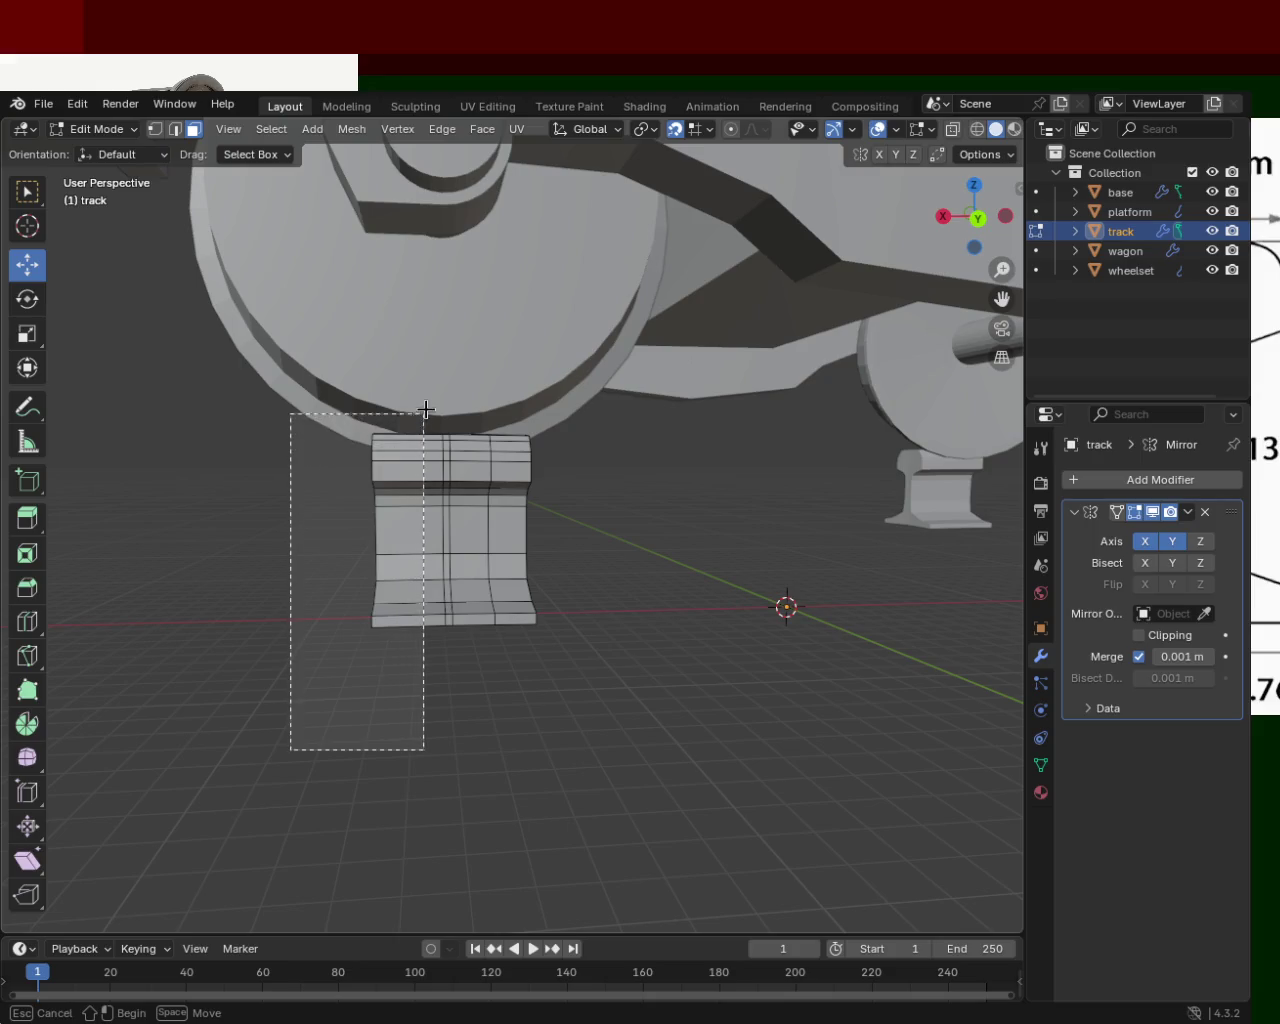
{"action": "left_click", "coordinate": [976, 129]}
{"action": "mouse_move", "coordinate": [290, 742]}
{"action": "left_mouse_down"}
{"action": "mouse_move", "coordinate": [434, 413]}
{"action": "mouse_move", "coordinate": [202, 533]}
{"action": "left_mouse_up"}
{"action": "key", "text": "KP_3"}
{"action": "key", "text": "KP_1"}
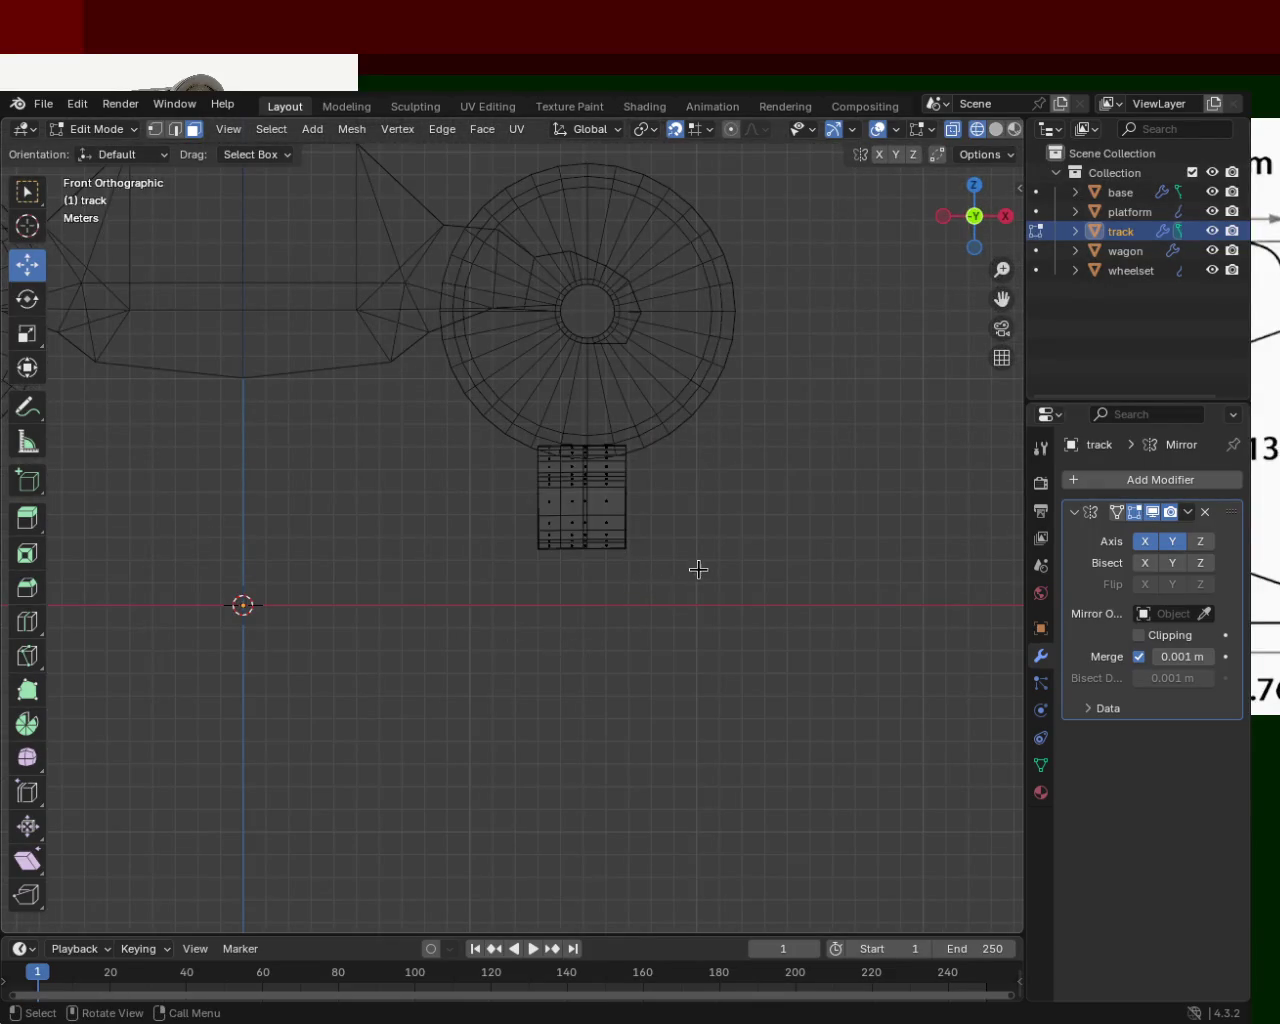
- Inspect the wheel and track from below, then snap to Right and Front Orthographic views
{"action": "scroll", "coordinate": [718, 463], "scroll_direction": "up", "scroll_amount": 6}
{"action": "mouse_move", "coordinate": [746, 354]}
{"action": "middle_mouse_down"}
{"action": "mouse_move", "coordinate": [706, 435]}
{"action": "mouse_move", "coordinate": [614, 453]}
{"action": "middle_mouse_up"}
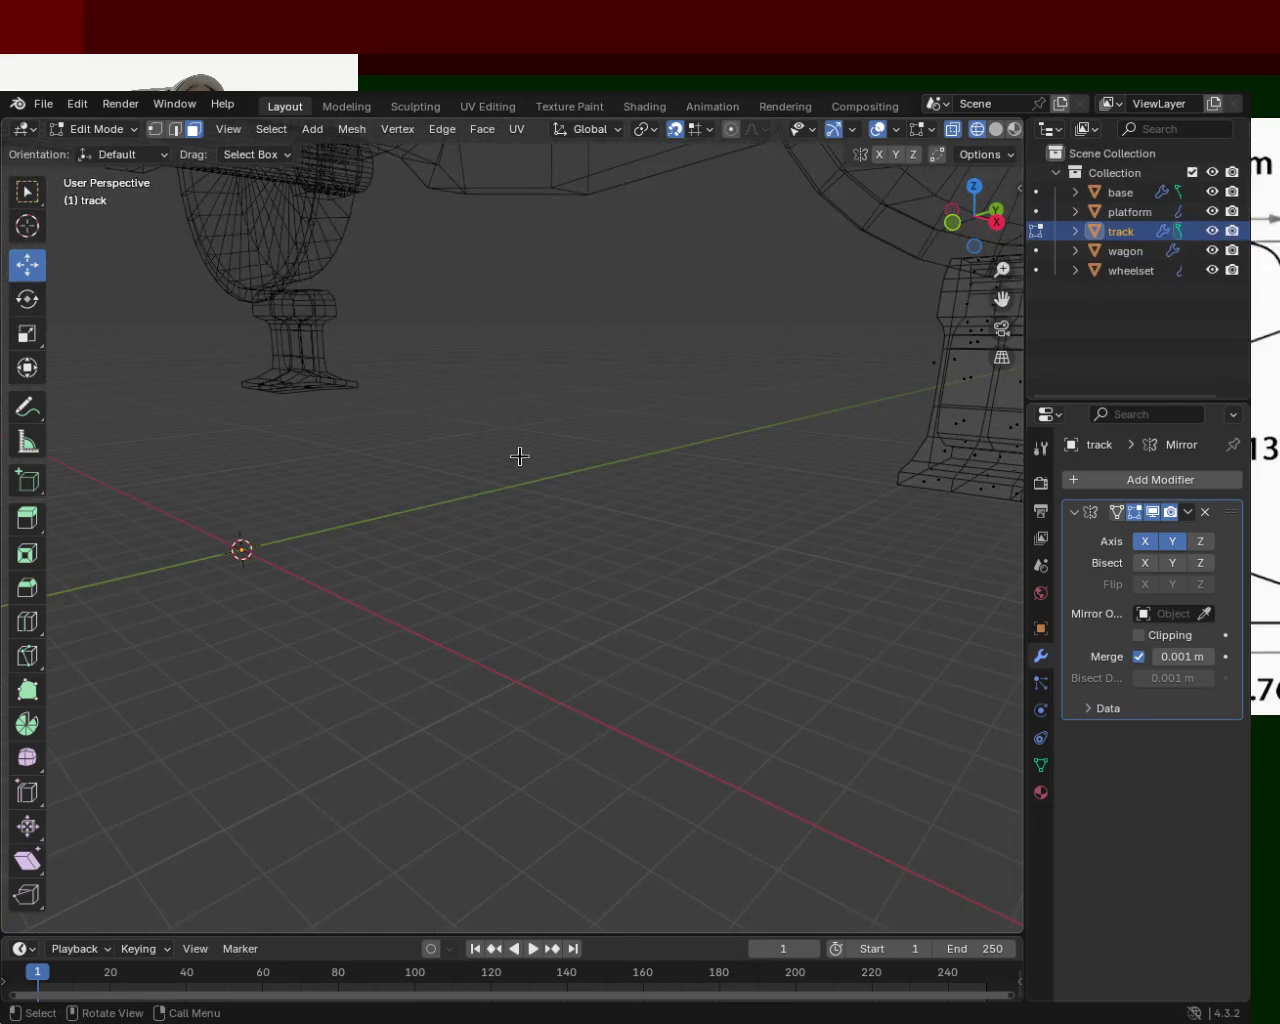
{"action": "mouse_move", "coordinate": [831, 367]}
{"action": "middle_mouse_down"}
{"action": "mouse_move", "coordinate": [451, 786]}
{"action": "mouse_move", "coordinate": [480, 569]}
{"action": "mouse_move", "coordinate": [500, 537]}
{"action": "mouse_move", "coordinate": [513, 545]}
{"action": "middle_mouse_up"}
{"action": "key", "text": "KP_3"}
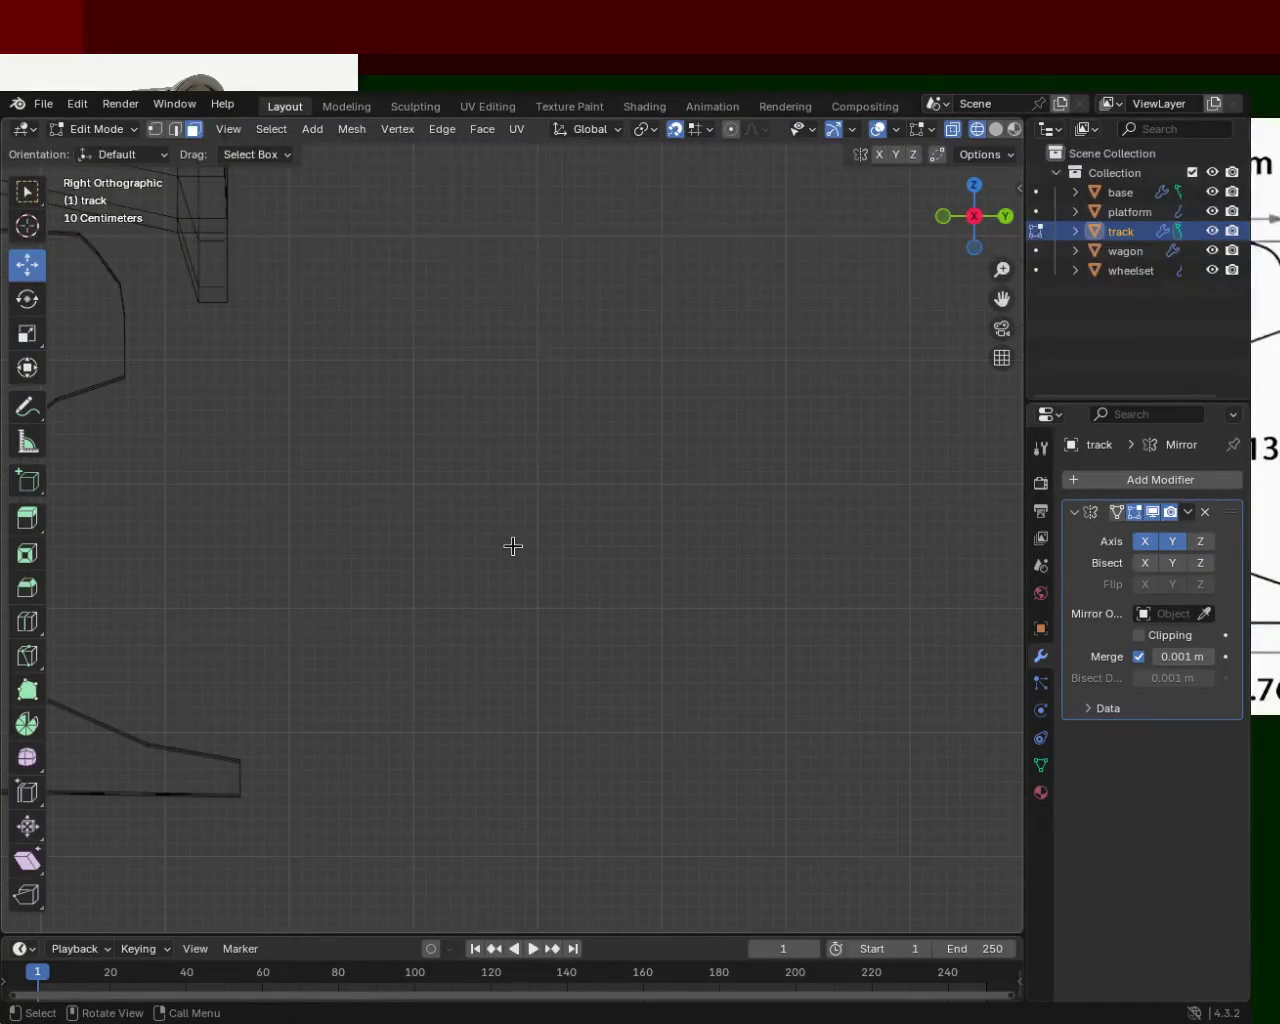
{"action": "scroll", "coordinate": [513, 545], "scroll_direction": "down", "scroll_amount": 3}
{"action": "scroll", "coordinate": [523, 723], "scroll_direction": "down", "scroll_amount": 2}
{"action": "middle_click_drag", "start_coordinate": [600, 489], "coordinate": [439, 523]}
{"action": "key", "text": "KP_1"}
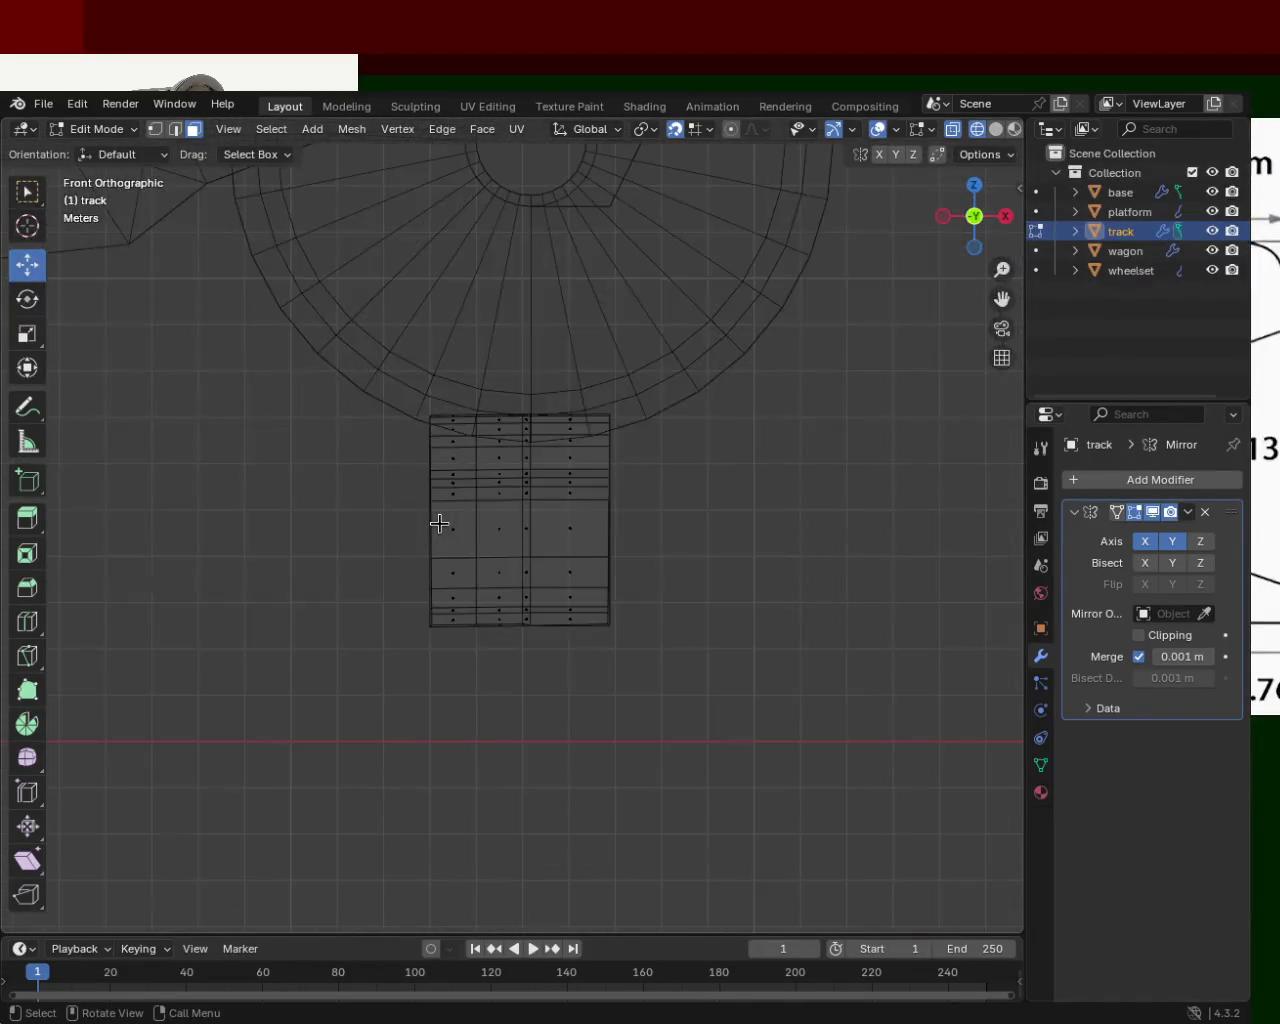
- In vertex select mode, box-select the rail's right half and delete those vertices
{"action": "left_click_drag", "start_coordinate": [399, 818], "coordinate": [496, 332]}
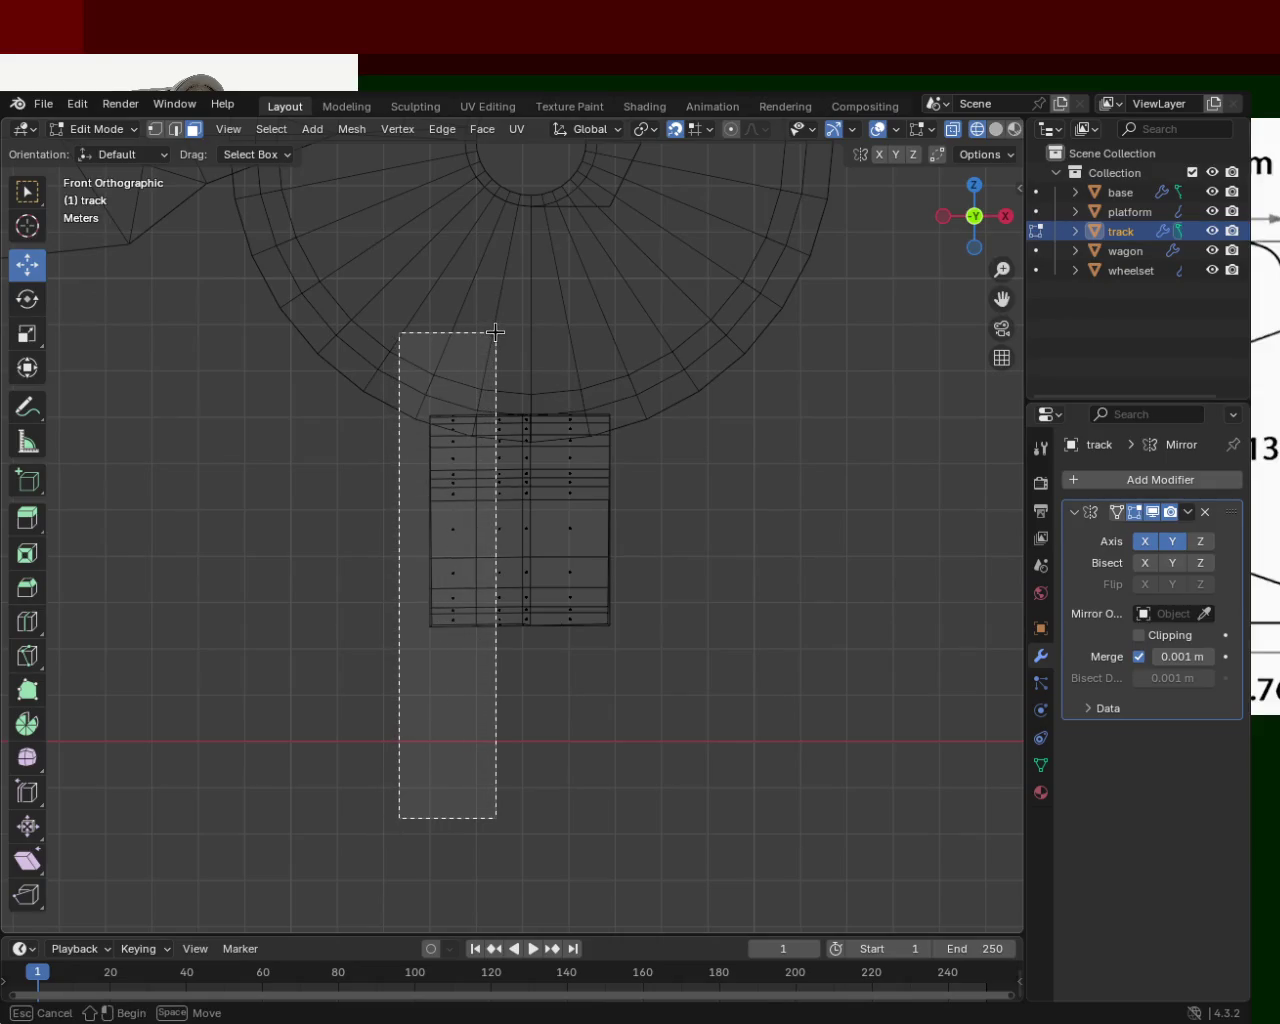
{"action": "left_click_drag", "start_coordinate": [496, 332], "coordinate": [377, 423]}
{"action": "left_click_drag", "start_coordinate": [725, 719], "coordinate": [530, 324]}
{"action": "left_click", "coordinate": [674, 584]}
{"action": "left_click_drag", "start_coordinate": [709, 711], "coordinate": [514, 391]}
{"action": "left_click", "coordinate": [155, 128]}
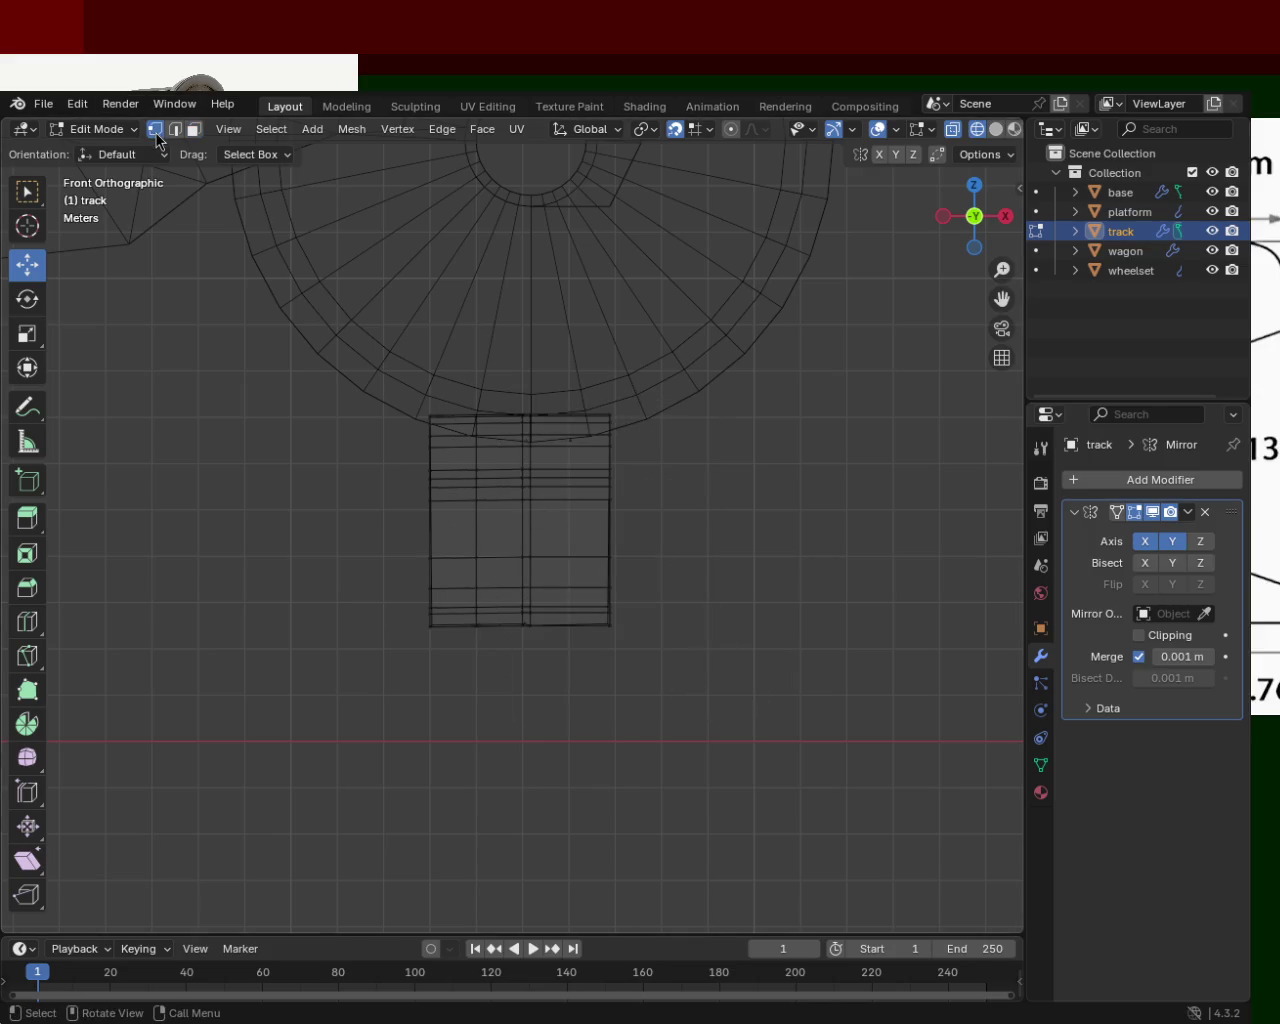
{"action": "left_click_drag", "start_coordinate": [840, 877], "coordinate": [528, 305]}
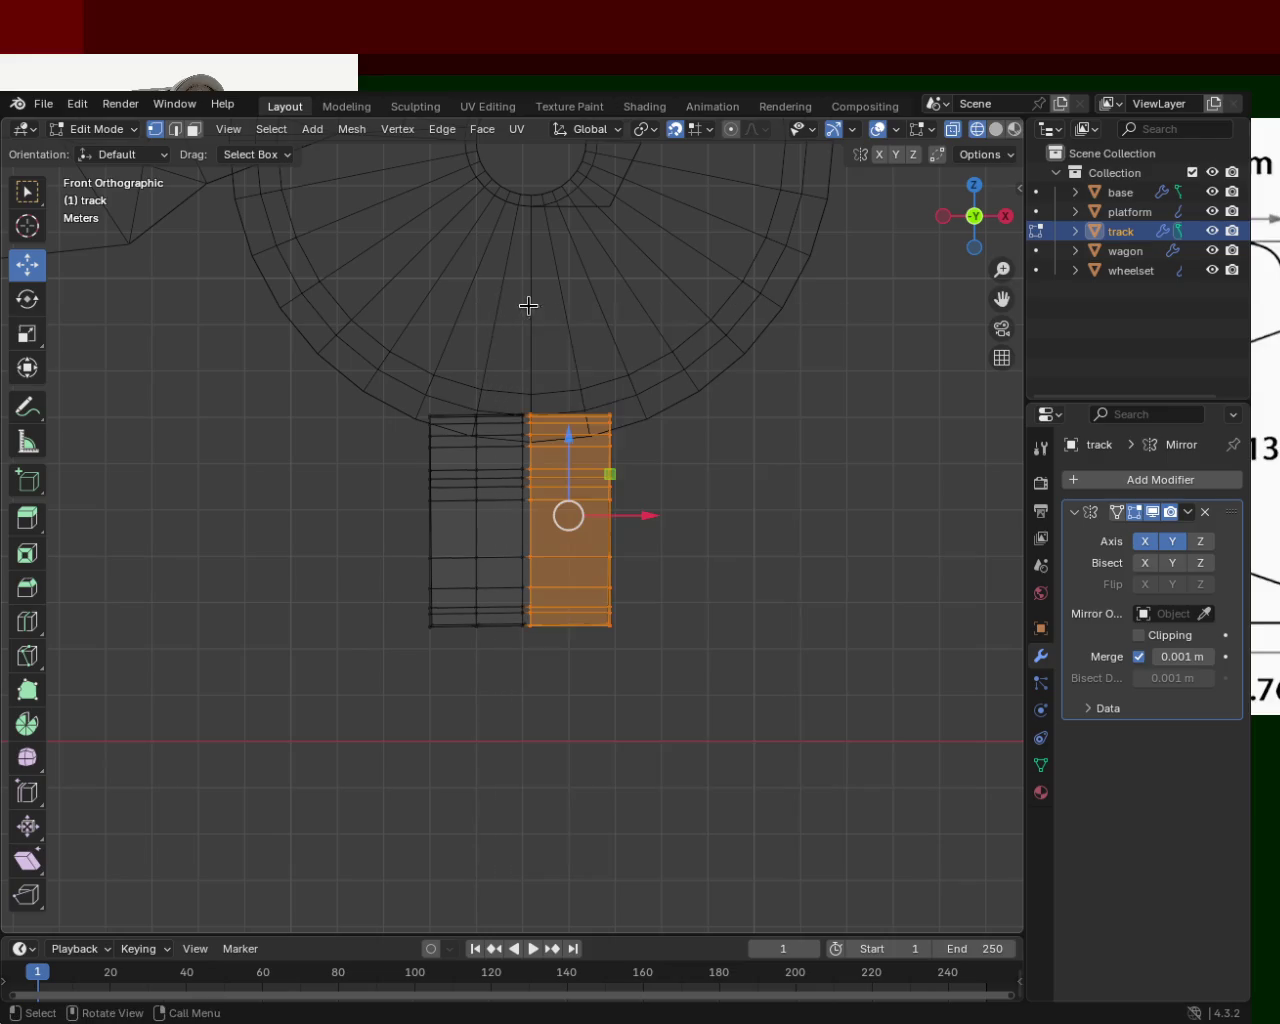
{"action": "key", "text": "x"}
{"action": "left_click", "coordinate": [708, 528]}
- Check the trimmed rail in solid shading from perspective, side and front views
{"action": "middle_click_drag", "start_coordinate": [506, 572], "coordinate": [859, 614]}
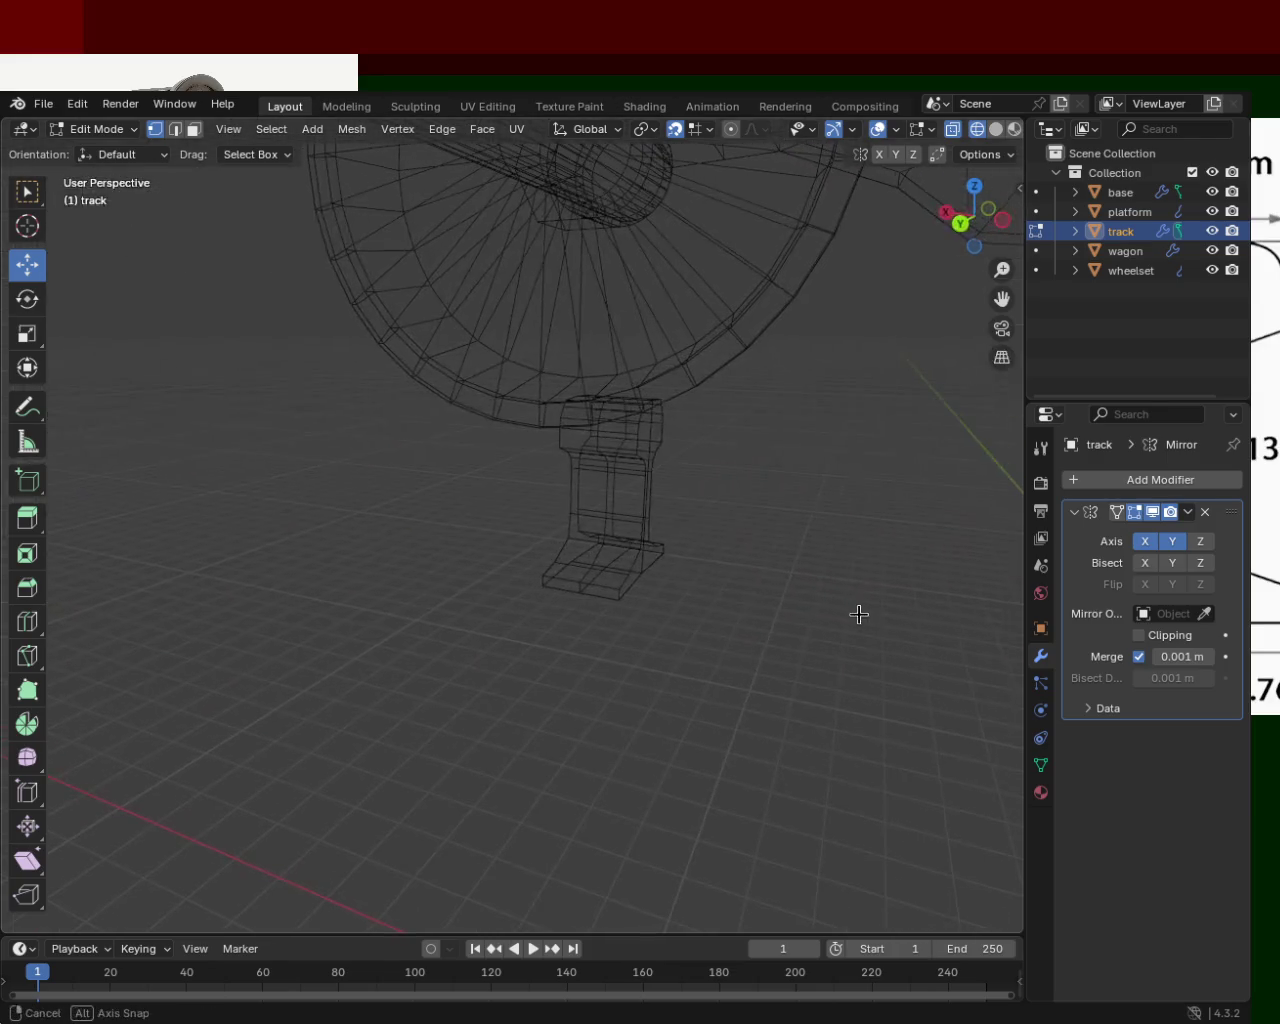
{"action": "left_click", "coordinate": [996, 129]}
{"action": "mouse_move", "coordinate": [579, 537]}
{"action": "middle_mouse_down"}
{"action": "mouse_move", "coordinate": [731, 466]}
{"action": "mouse_move", "coordinate": [697, 523]}
{"action": "mouse_move", "coordinate": [54, 597]}
{"action": "mouse_move", "coordinate": [343, 576]}
{"action": "mouse_move", "coordinate": [880, 466]}
{"action": "mouse_move", "coordinate": [715, 541]}
{"action": "mouse_move", "coordinate": [757, 543]}
{"action": "mouse_move", "coordinate": [654, 514]}
{"action": "mouse_move", "coordinate": [500, 523]}
{"action": "mouse_move", "coordinate": [616, 553]}
{"action": "mouse_move", "coordinate": [134, 578]}
{"action": "middle_mouse_up"}
{"action": "mouse_move", "coordinate": [779, 558]}
{"action": "middle_mouse_down"}
{"action": "mouse_move", "coordinate": [539, 524]}
{"action": "mouse_move", "coordinate": [594, 506]}
{"action": "mouse_move", "coordinate": [671, 543]}
{"action": "mouse_move", "coordinate": [731, 549]}
{"action": "mouse_move", "coordinate": [589, 537]}
{"action": "mouse_move", "coordinate": [620, 537]}
{"action": "middle_mouse_up"}
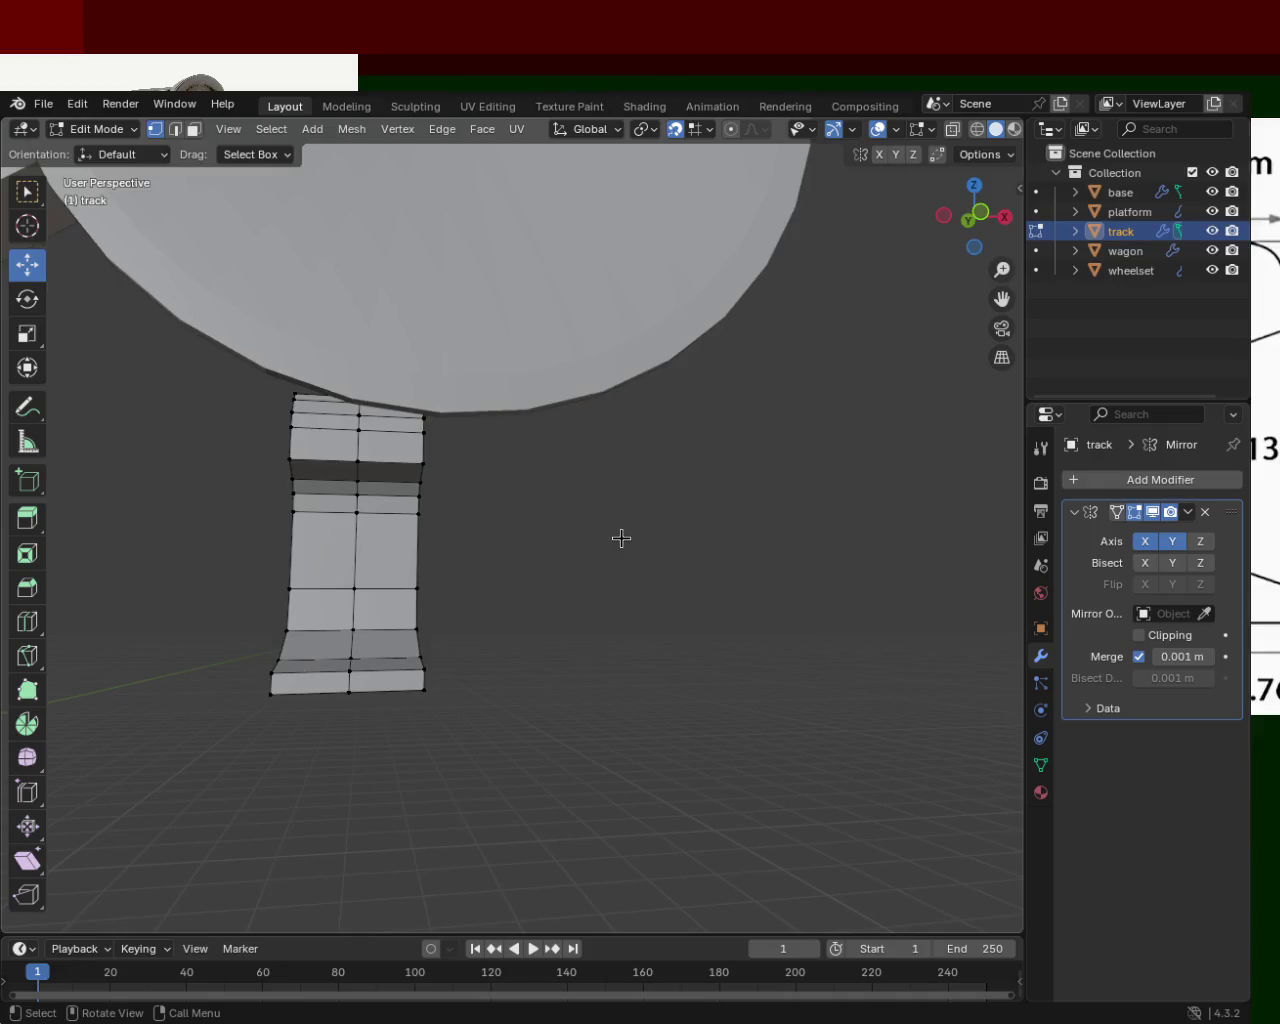
{"action": "key", "text": "KP_3"}
{"action": "key", "text": "KP_1"}
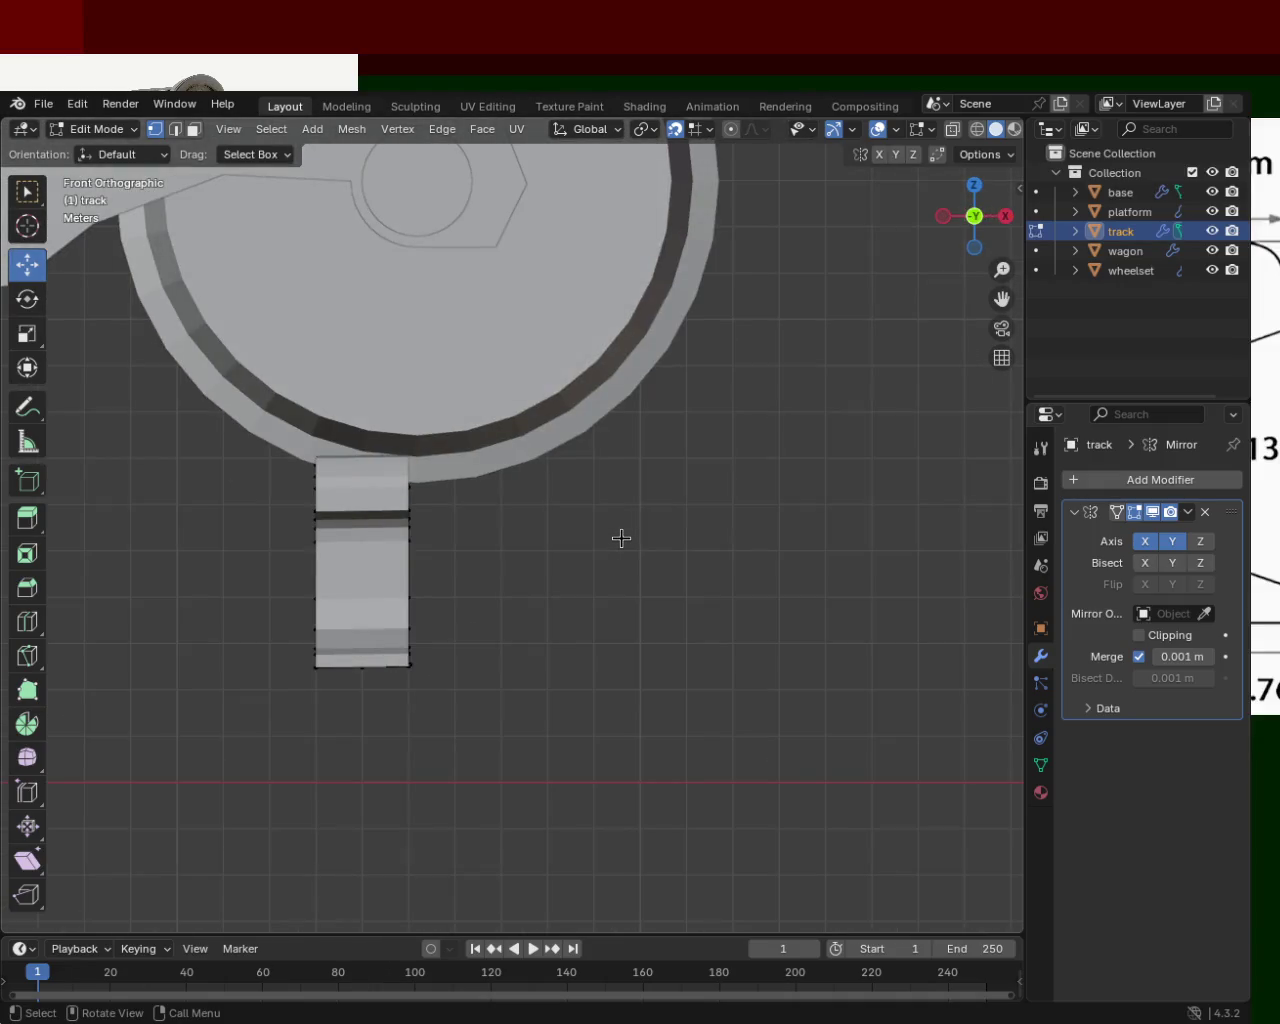
- Select the rail's right vertex column in wireframe, then return to solid shading and deselect
{"action": "left_click", "coordinate": [977, 129]}
{"action": "mouse_move", "coordinate": [491, 790]}
{"action": "left_mouse_down"}
{"action": "mouse_move", "coordinate": [437, 458]}
{"action": "mouse_move", "coordinate": [400, 423]}
{"action": "left_mouse_up"}
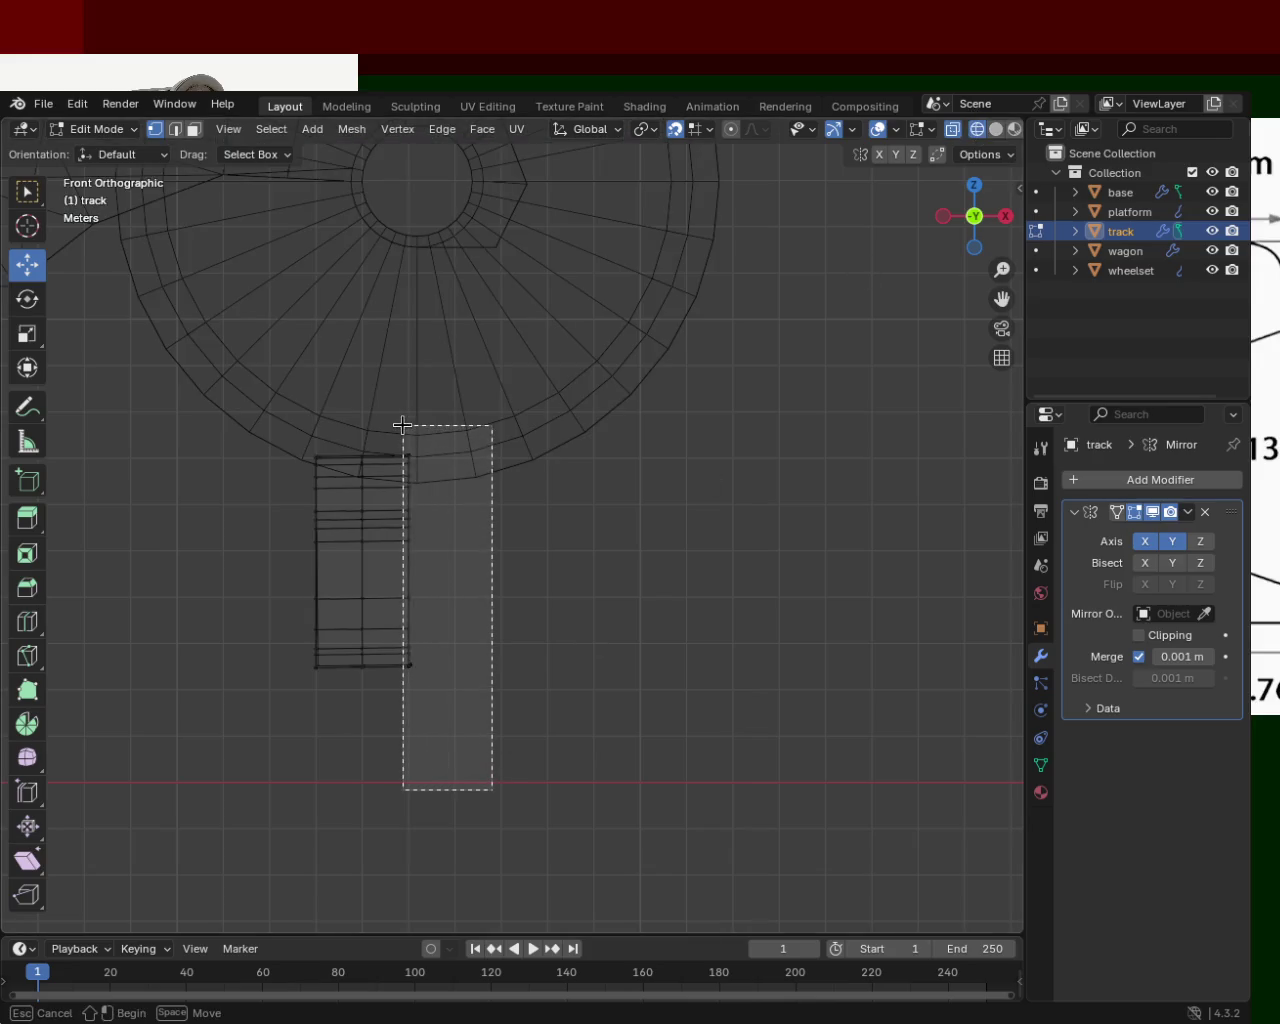
{"action": "middle_click_drag", "start_coordinate": [531, 586], "coordinate": [400, 600]}
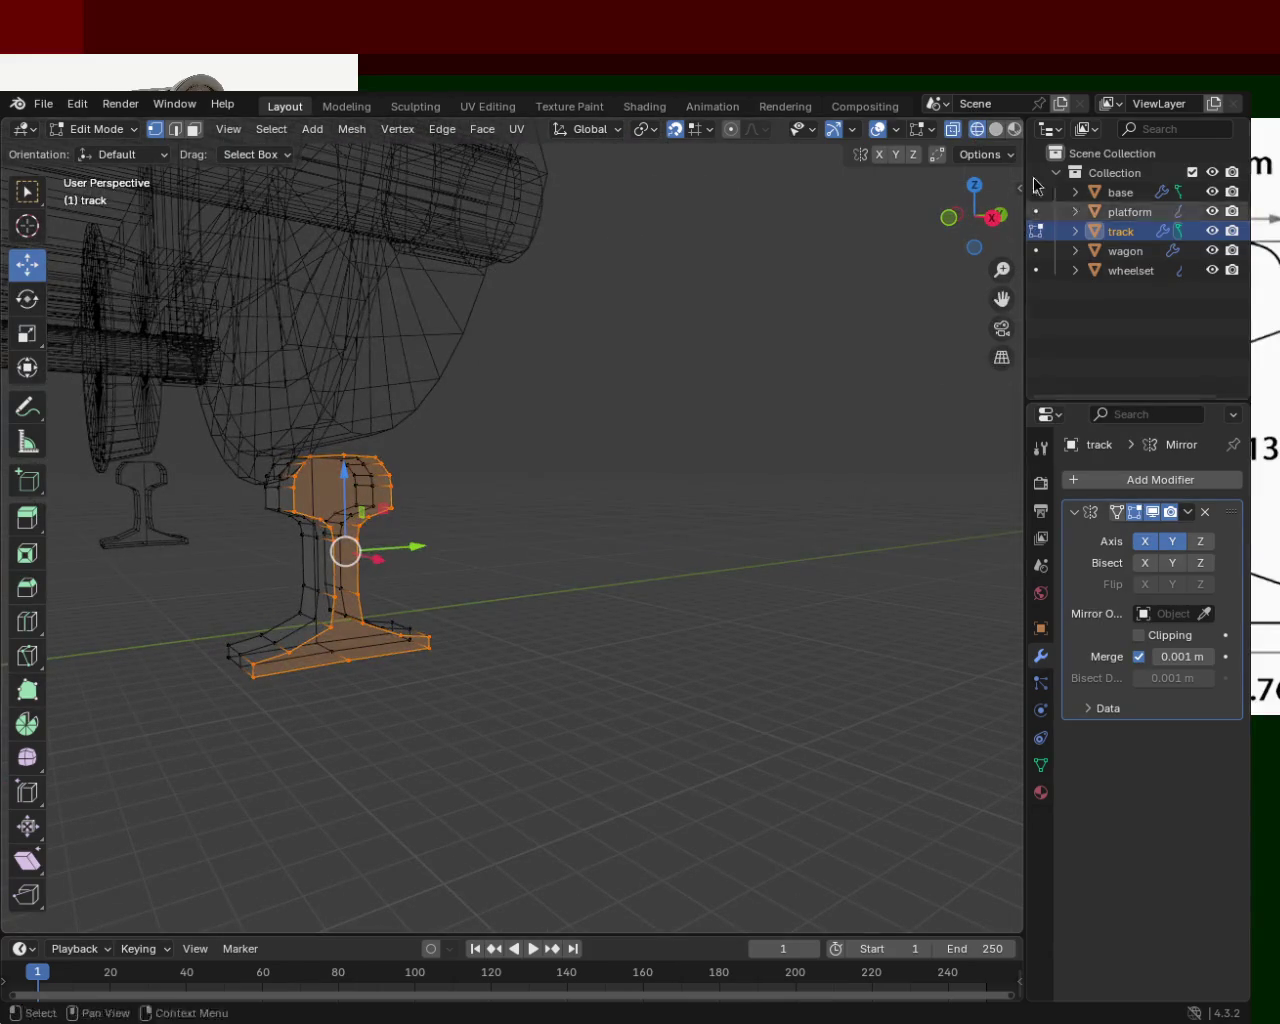
{"action": "left_click", "coordinate": [997, 130]}
{"action": "left_click", "coordinate": [641, 479]}
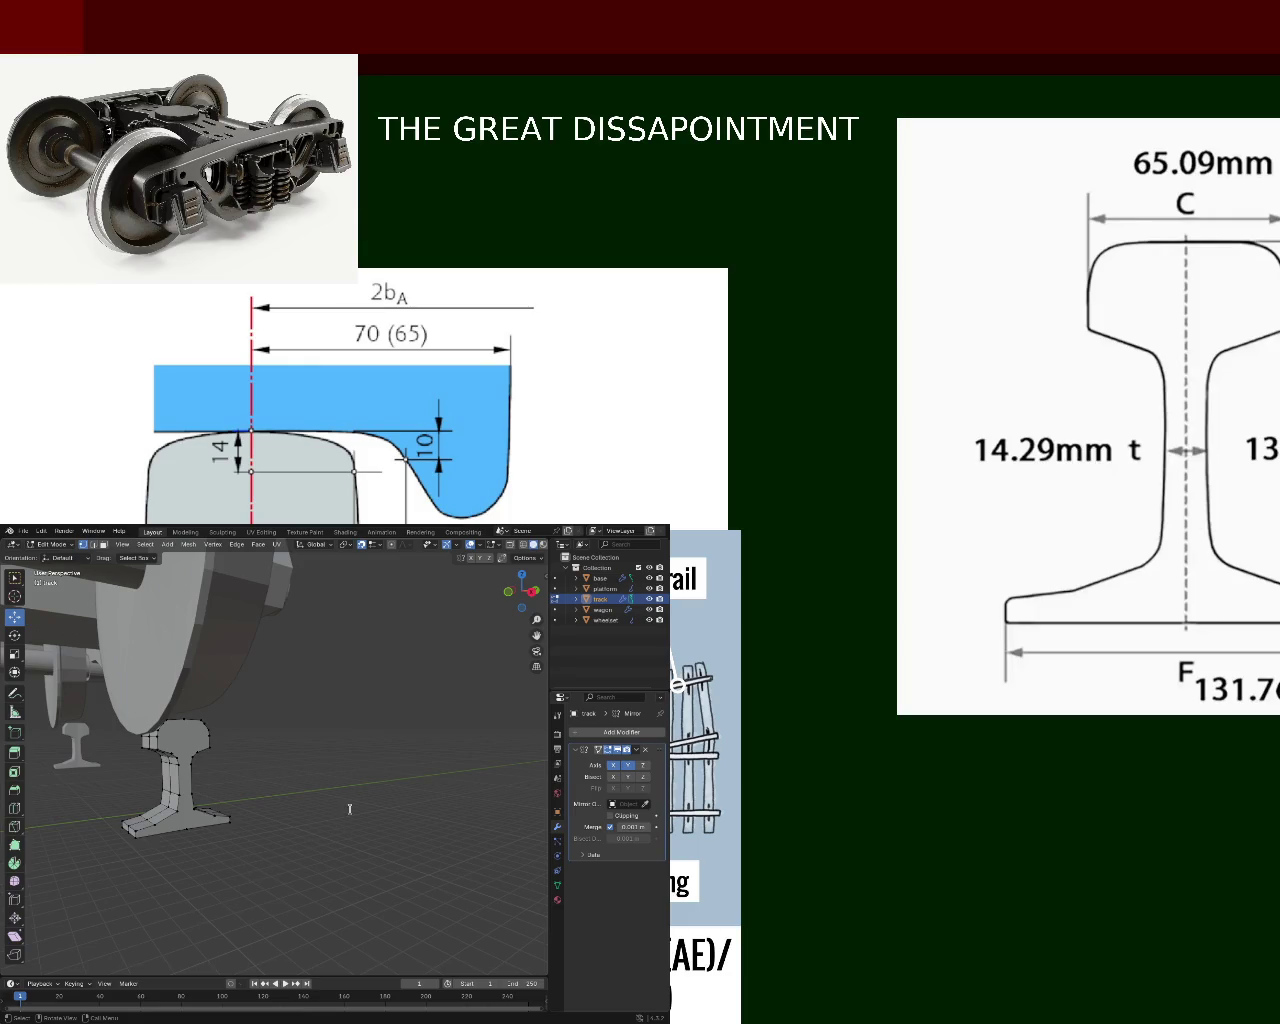
- Type 'calculation based off of the destruction of the first temple', then frame the whole wagon in Blender
{"action": "type", "text": "calc"}
{"action": "type", "text": "ulation based off of the destruction of the"}
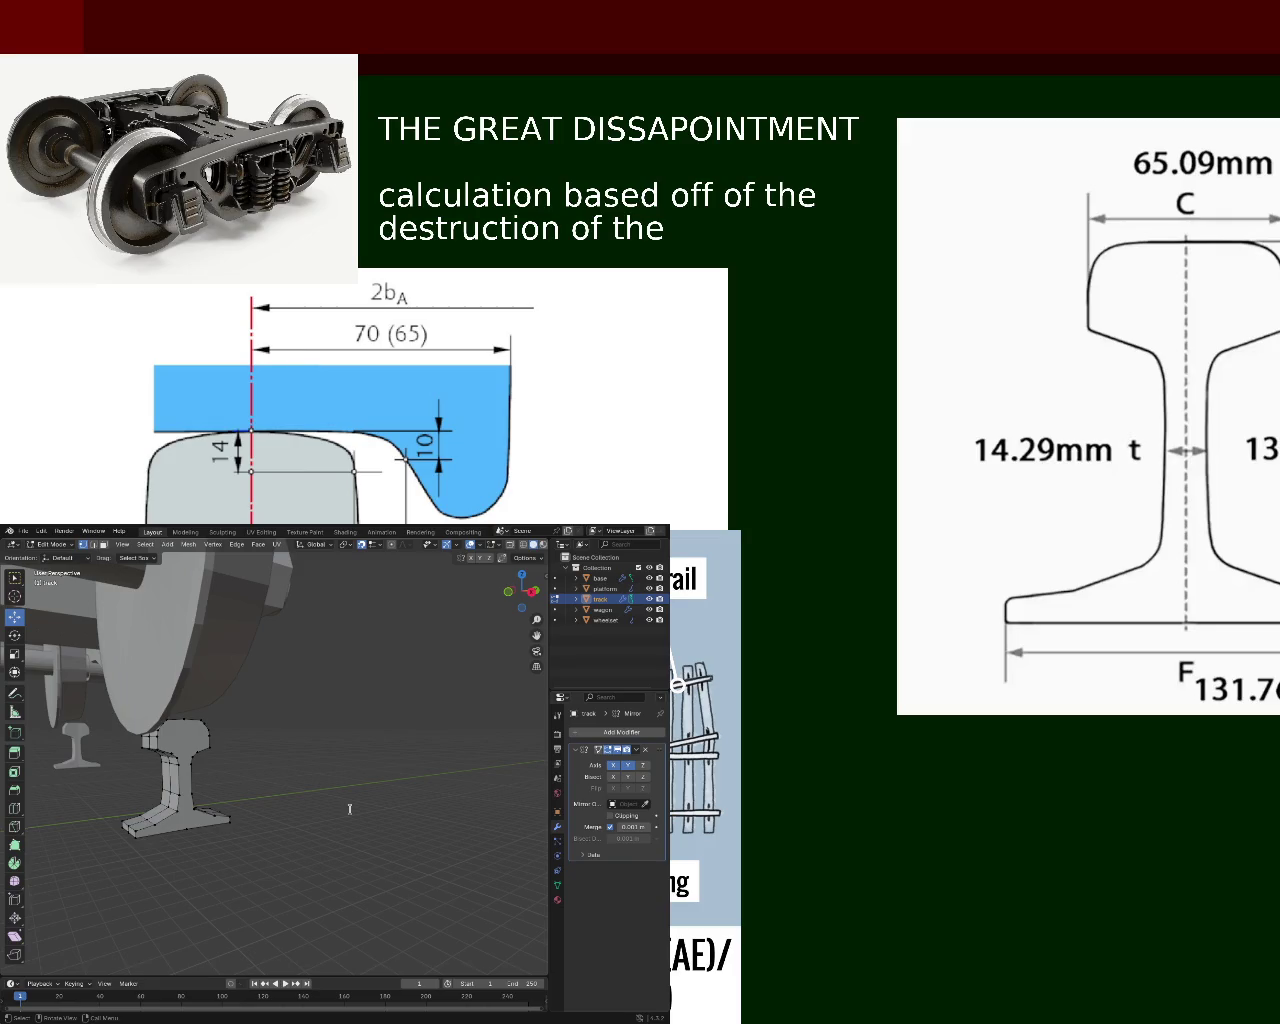
{"action": "type", "text": " fri"}
{"action": "key", "text": "BackSpace"}
{"action": "key", "text": "BackSpace"}
{"action": "type", "text": "irst temple"}
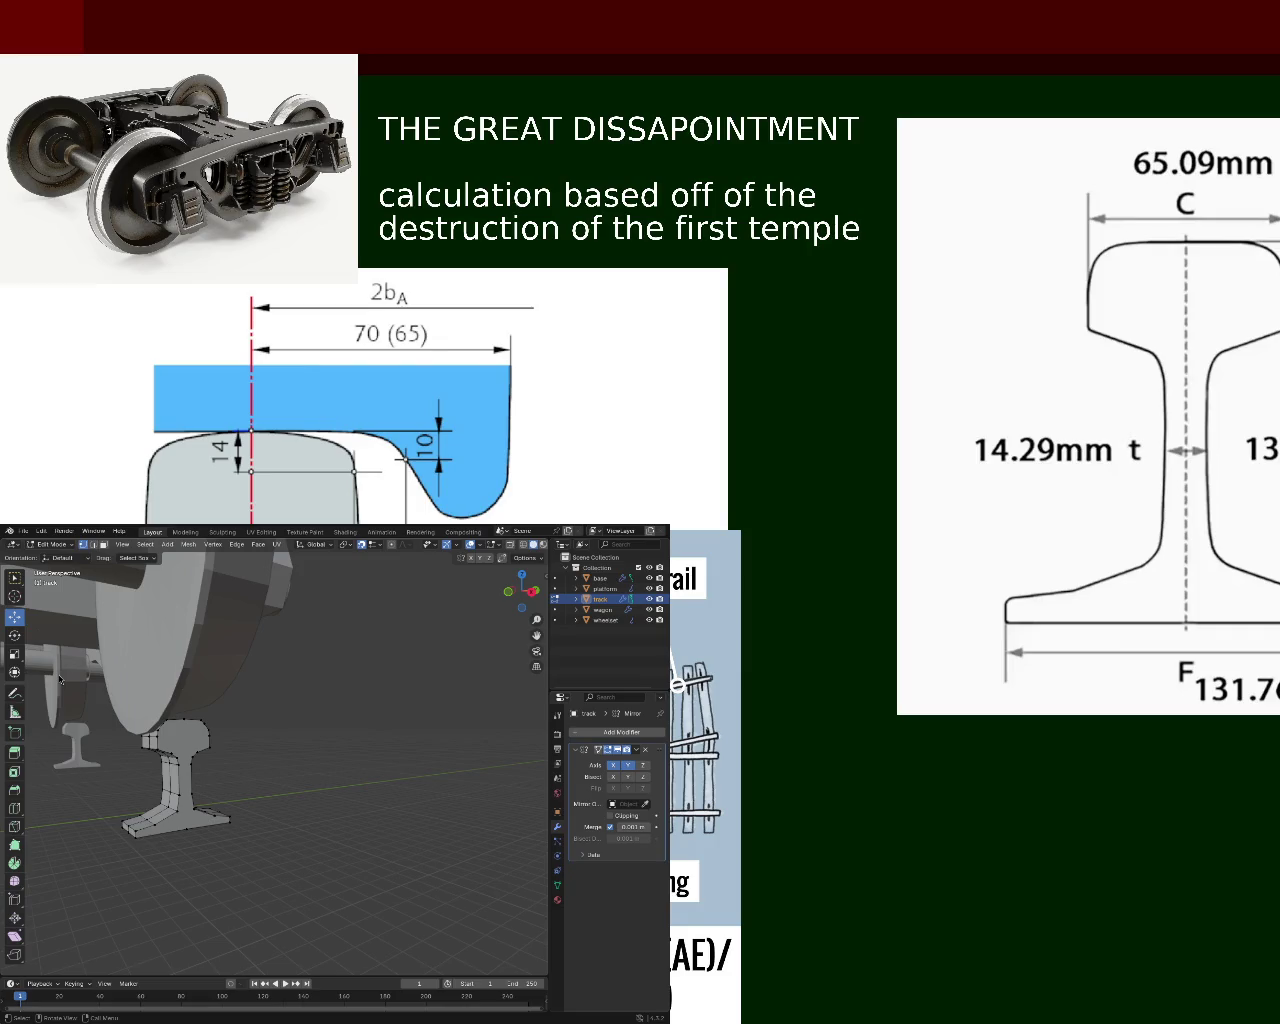
{"action": "key", "text": "Home"}
{"action": "mouse_move", "coordinate": [272, 745]}
{"action": "middle_mouse_down"}
{"action": "mouse_move", "coordinate": [364, 708]}
{"action": "mouse_move", "coordinate": [296, 686]}
{"action": "middle_mouse_up"}
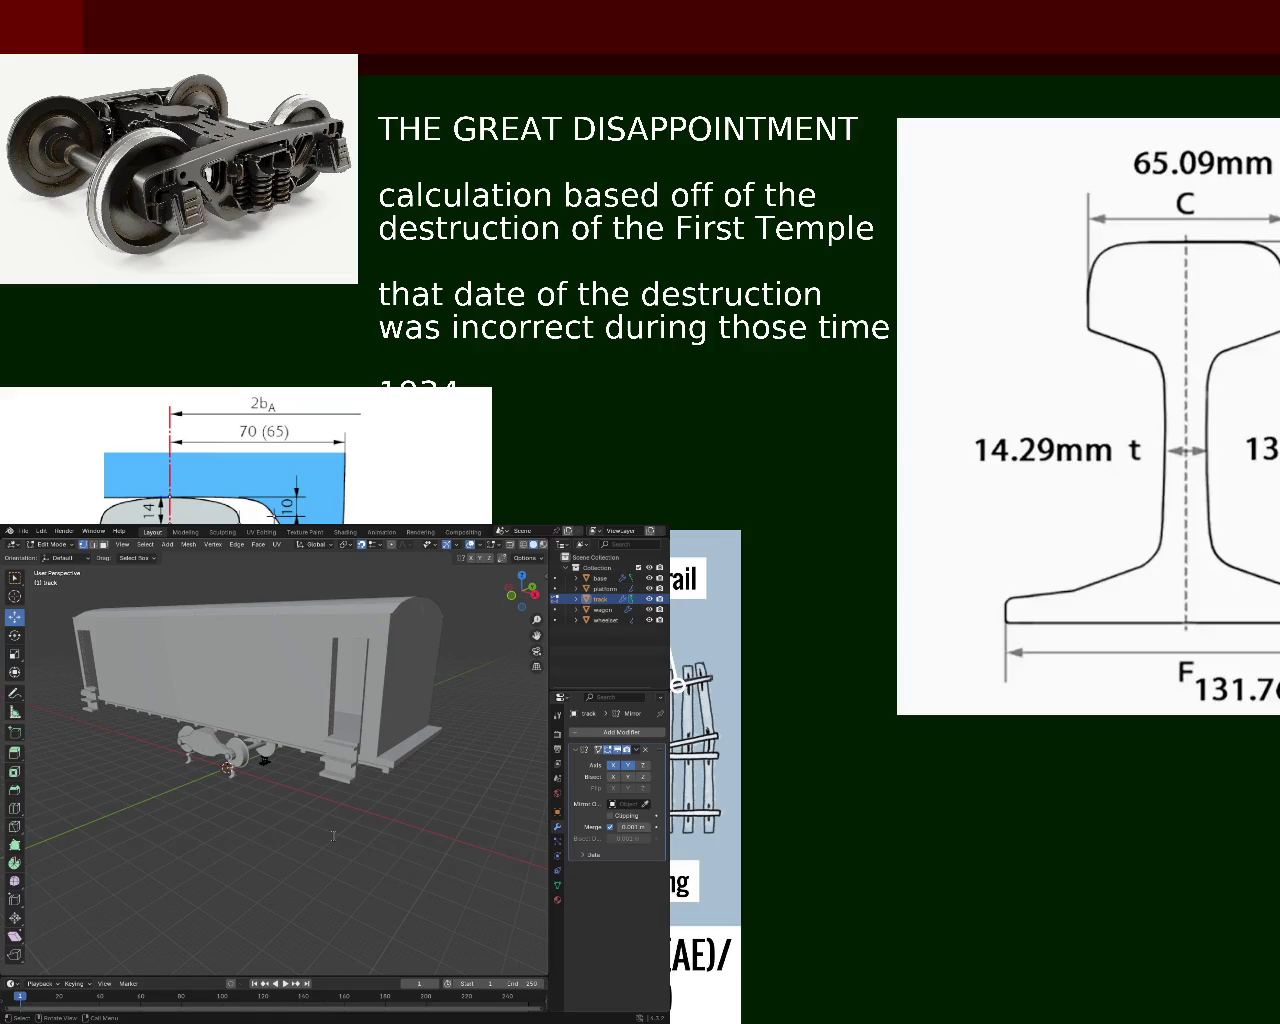
- Type 'Divine Mercy' after 1934, fixing typos, followed by a person's name
{"action": "type", "text": "Dv"}
{"action": "key", "text": "BackSpace"}
{"action": "type", "text": "ovoe"}
{"action": "key", "text": "BackSpace"}
{"action": "key", "text": "BackSpace"}
{"action": "key", "text": "BackSpace"}
{"action": "key", "text": "BackSpace"}
{"action": "type", "text": "ivine merc"}
{"action": "key", "text": "BackSpace"}
{"action": "key", "text": "BackSpace"}
{"action": "key", "text": "BackSpace"}
{"action": "type", "text": "Mecr"}
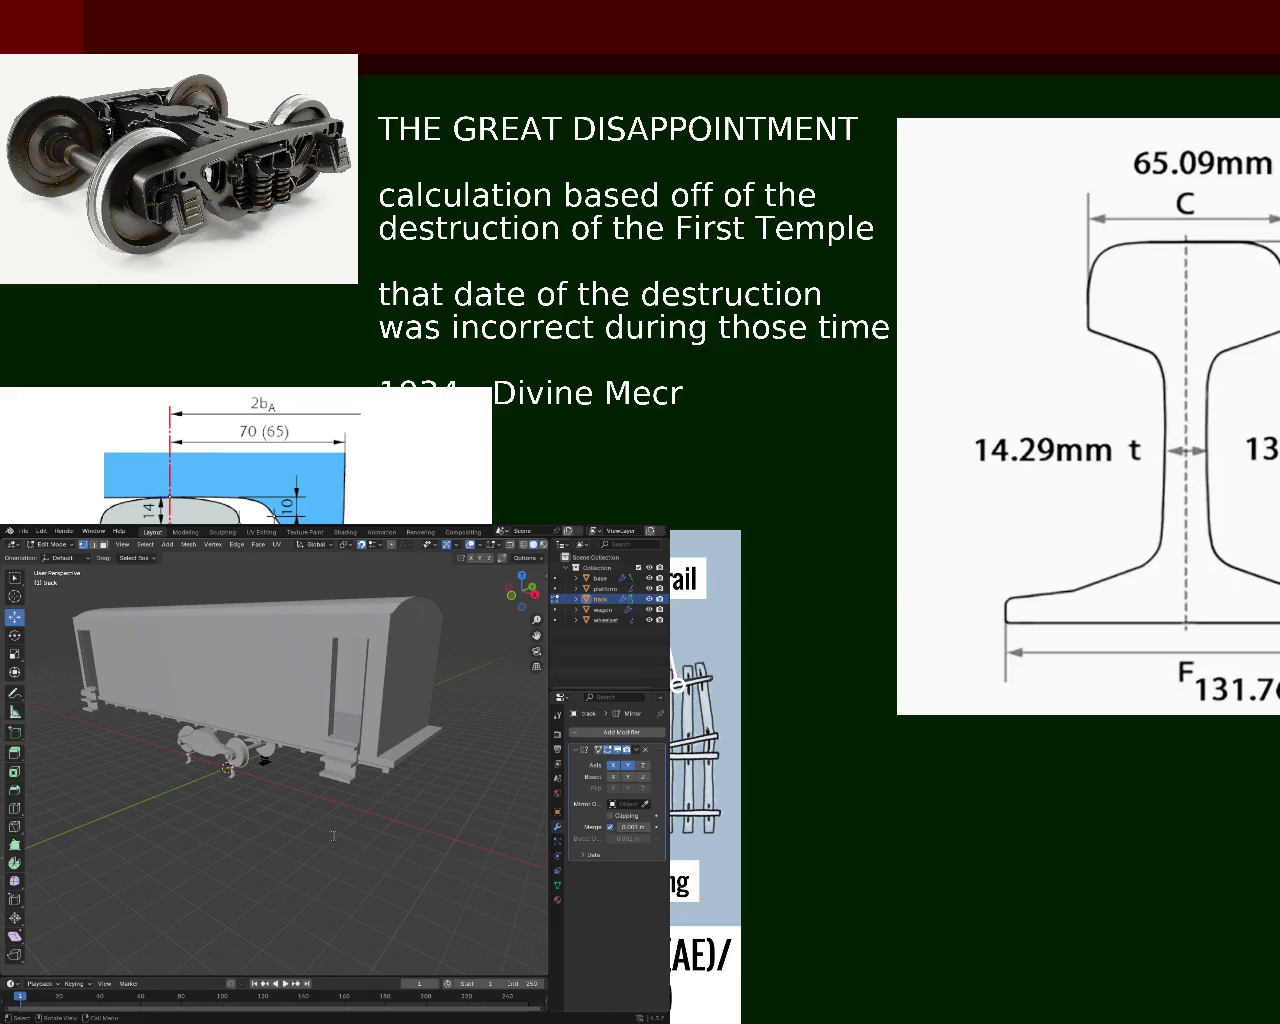
{"action": "key", "text": "BackSpace"}
{"action": "key", "text": "BackSpace"}
{"action": "type", "text": "rcy "}
{"action": "type", "text": "a Kowa"}
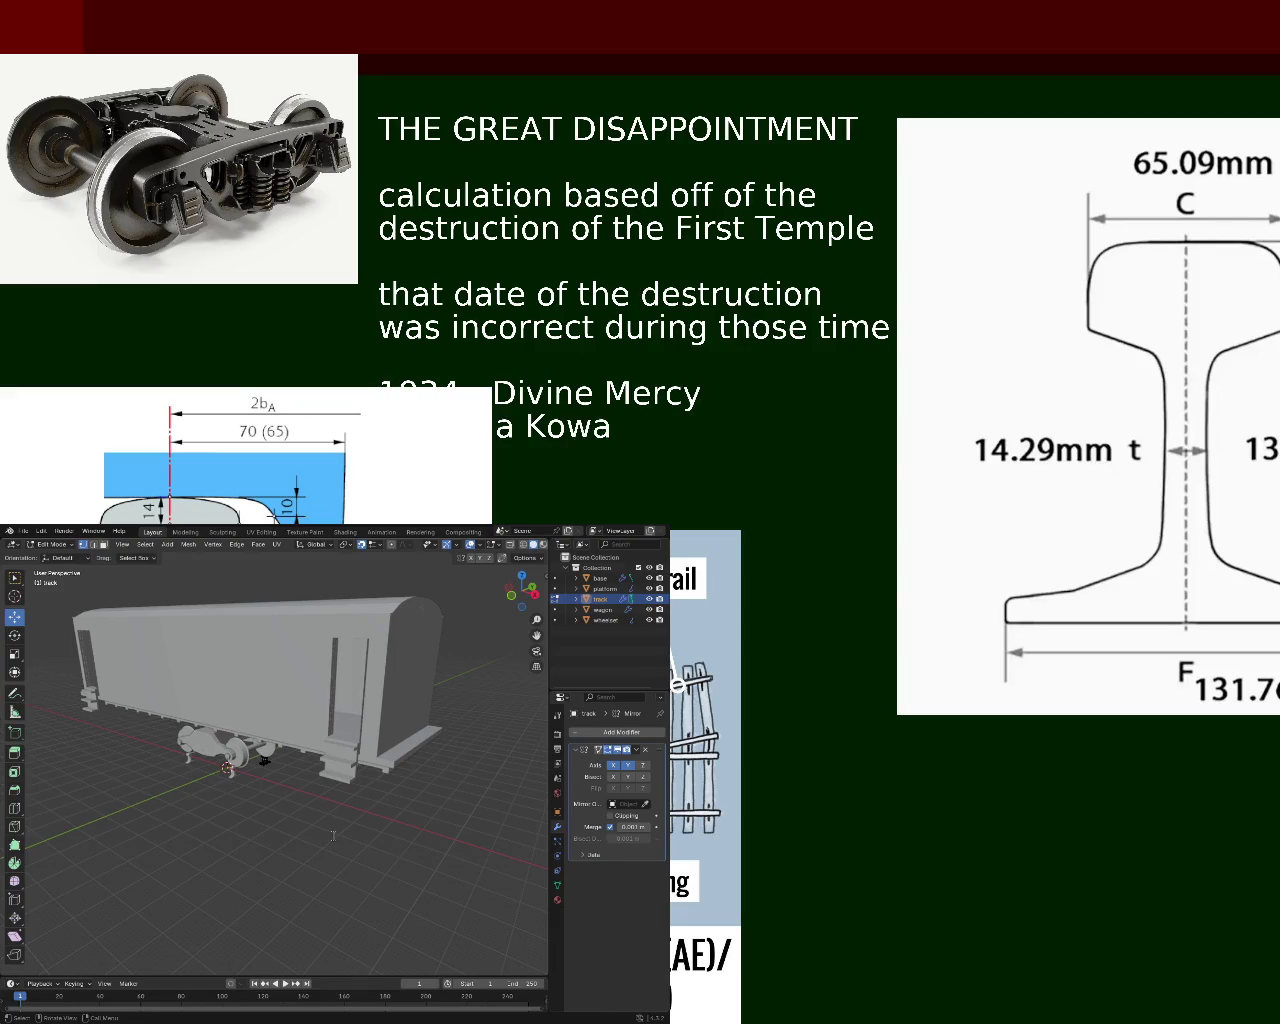
{"action": "type", "text": "lska"}
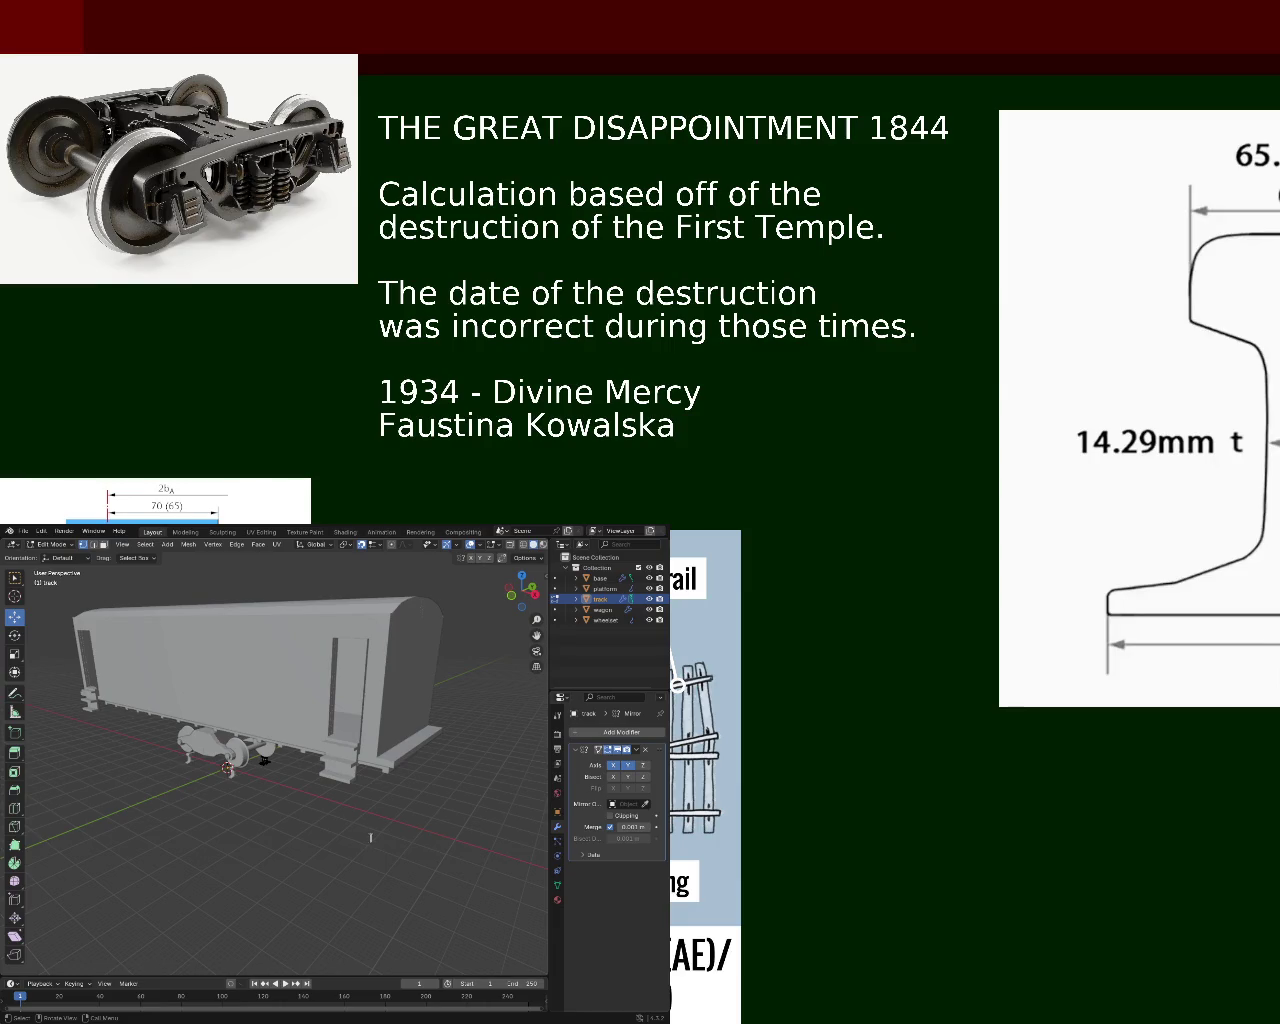
- Type the line 'Second World War' and start a new line beneath it
{"action": "type", "text": "Second World w"}
{"action": "key", "text": "BackSpace"}
{"action": "type", "text": "War"}
{"action": "key", "text": "Return"}
- Type the line 'Israel being established - aftermath', correcting typos along the way
{"action": "type", "text": "E"}
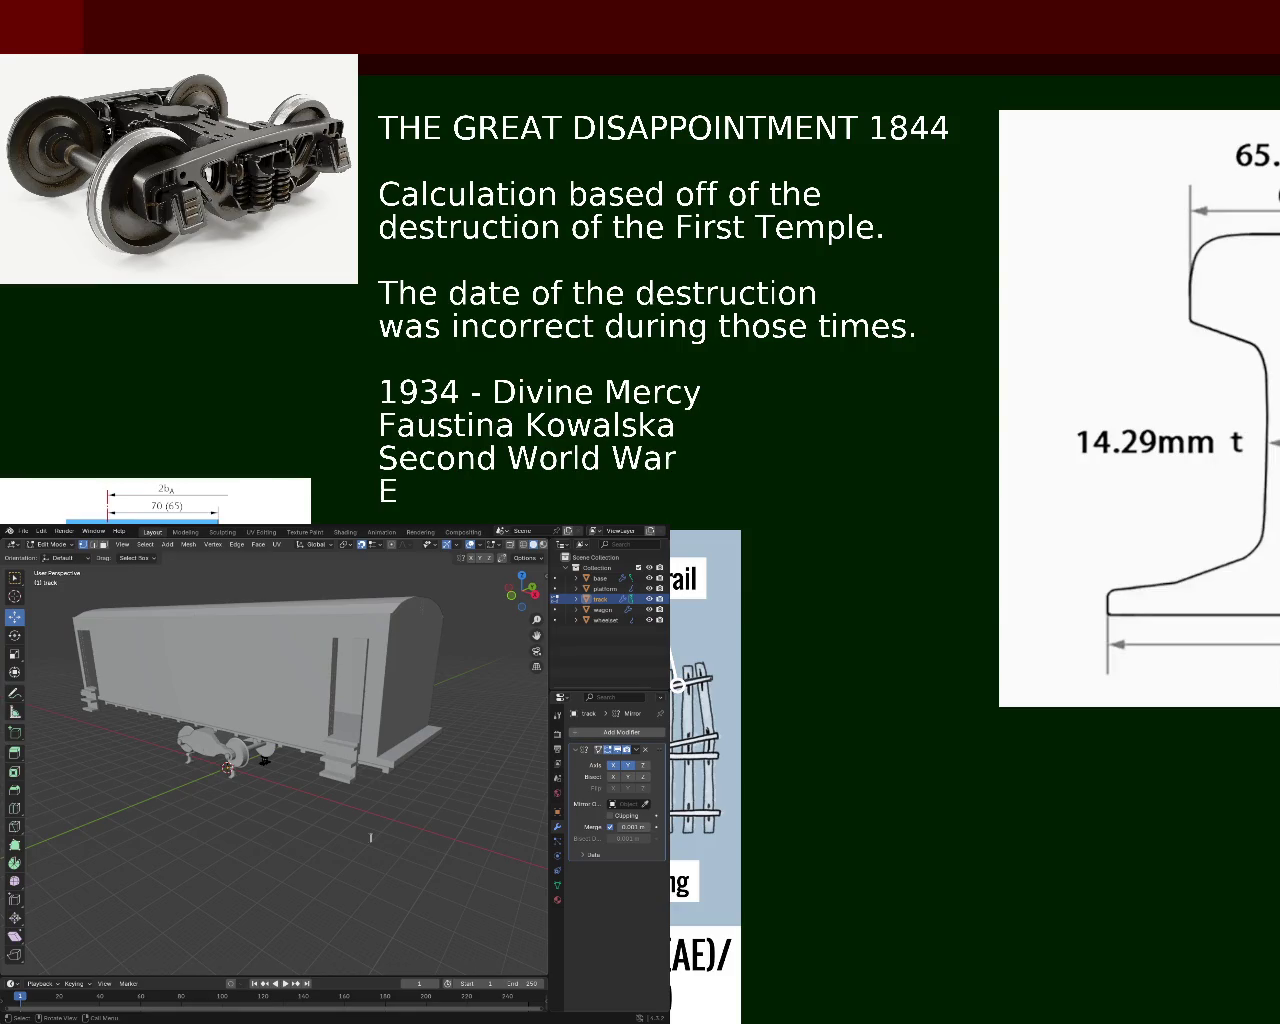
{"action": "key", "text": "BackSpace"}
{"action": "type", "text": "Israel"}
{"action": "type", "text": " being"}
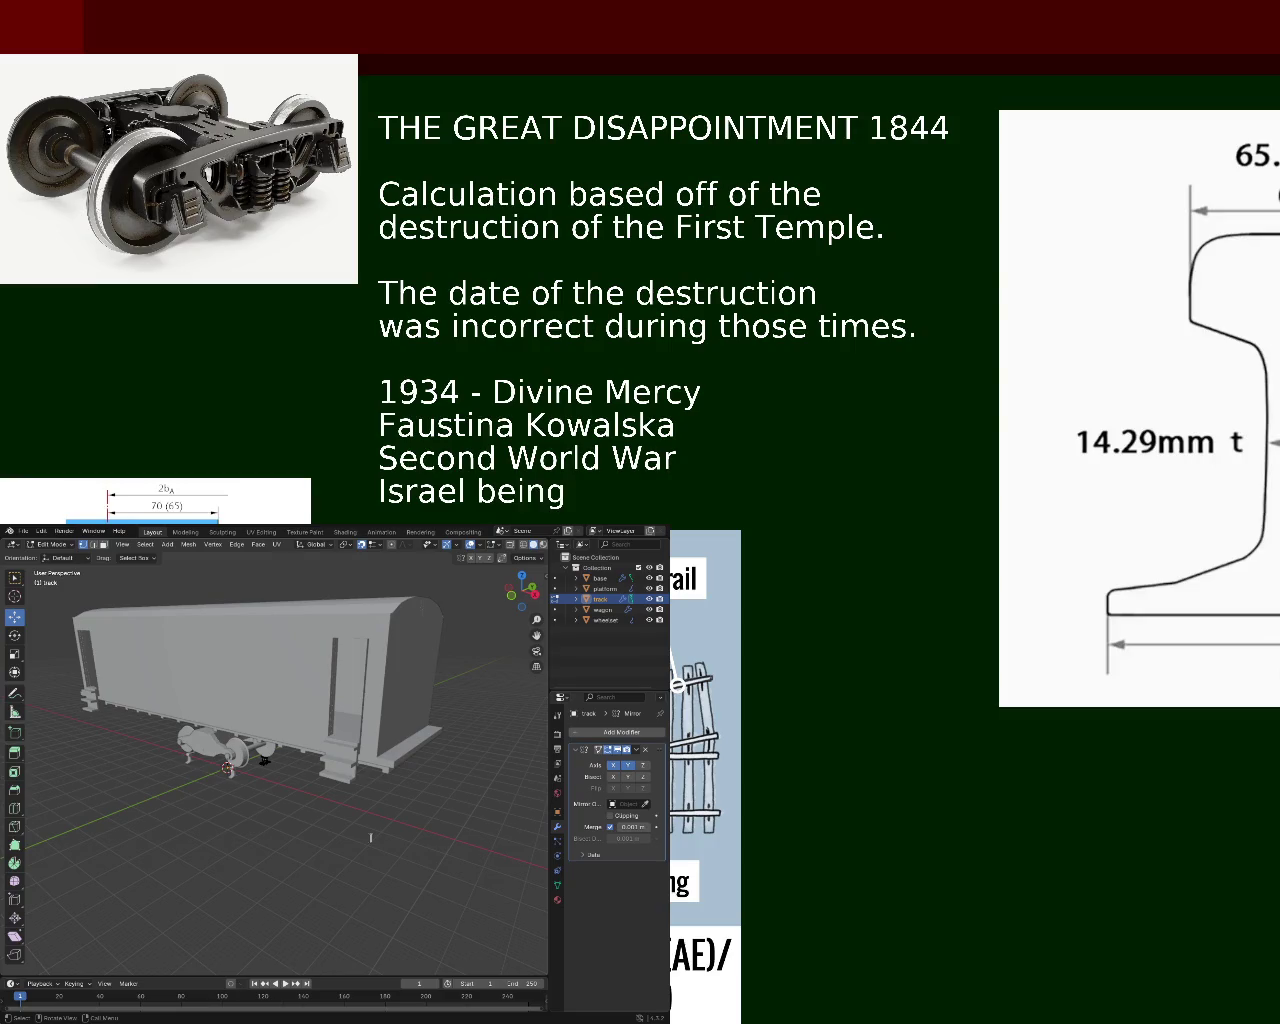
{"action": "type", "text": " astabl"}
{"action": "key", "text": "BackSpace"}
{"action": "key", "text": "BackSpace"}
{"action": "key", "text": "BackSpace"}
{"action": "key", "text": "BackSpace"}
{"action": "key", "text": "BackSpace"}
{"action": "key", "text": "BackSpace"}
{"action": "type", "text": "established"}
{"action": "key", "text": "BackSpace"}
{"action": "type", "text": "ed after"}
{"action": "key", "text": "BackSpace"}
{"action": "key", "text": "BackSpace"}
{"action": "key", "text": "BackSpace"}
{"action": "key", "text": "BackSpace"}
{"action": "type", "text": "fte"}
{"action": "key", "text": "BackSpace"}
{"action": "key", "text": "BackSpace"}
{"action": "key", "text": "BackSpace"}
{"action": "key", "text": "BackSpace"}
{"action": "type", "text": "- "}
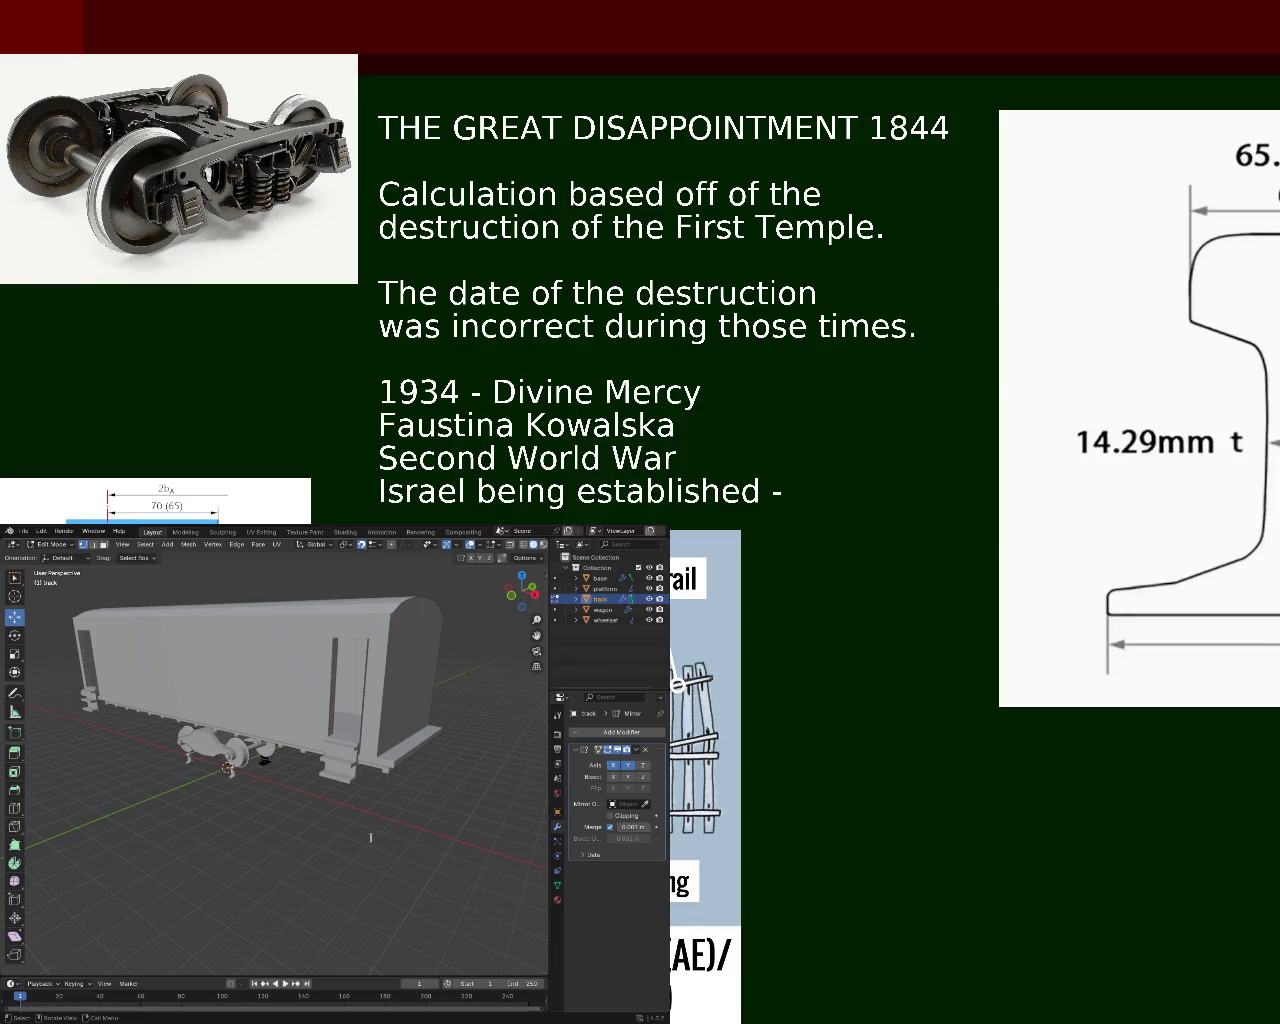
{"action": "type", "text": "aftermath"}
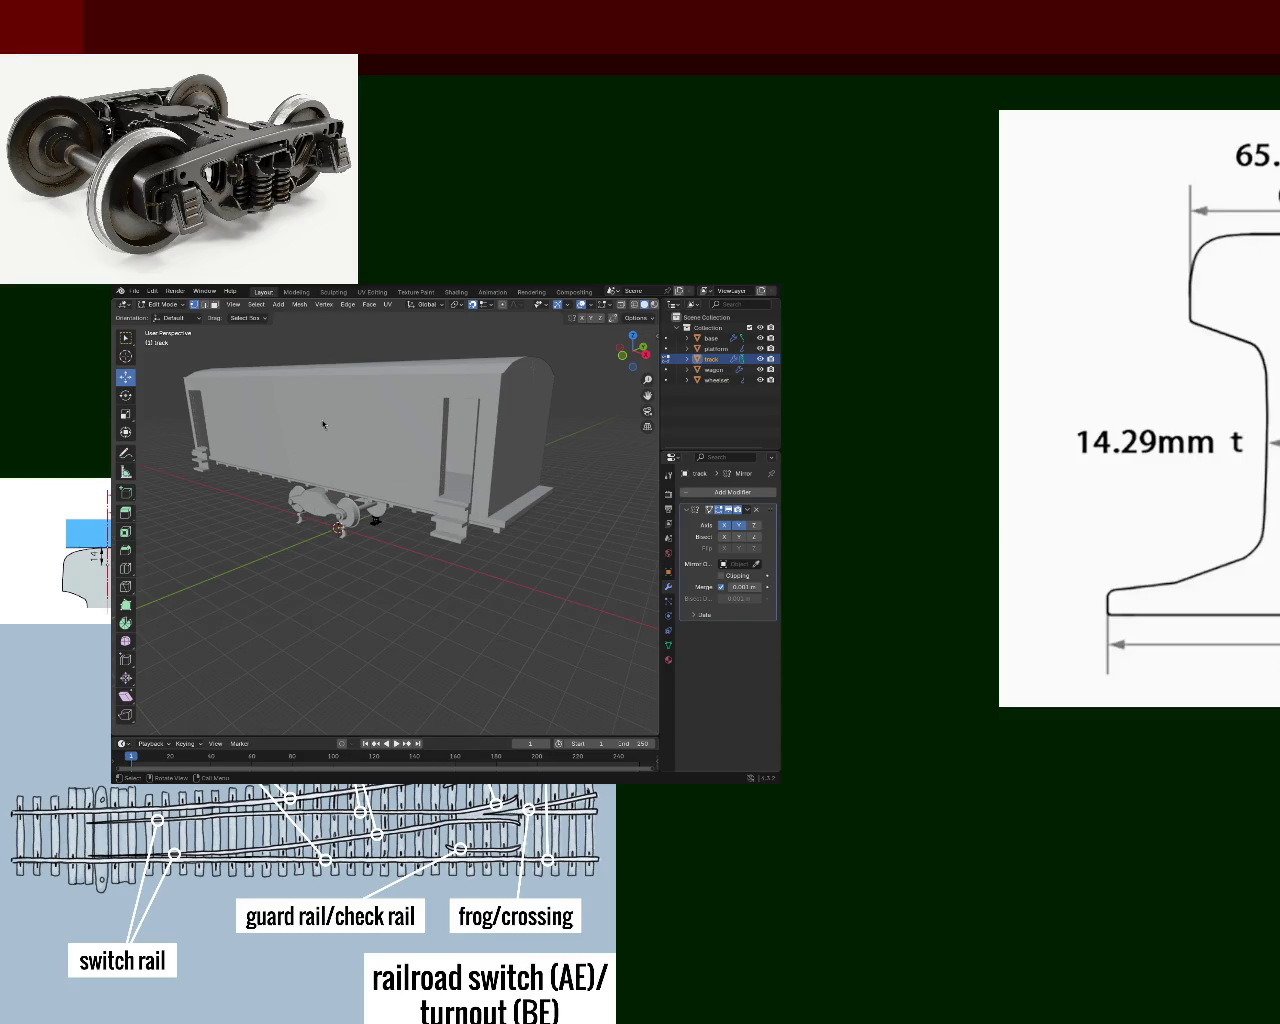
- Orbit beneath the wagon and zoom in on the mirrored rail profile
{"action": "mouse_move", "coordinate": [414, 472]}
{"action": "middle_mouse_down"}
{"action": "mouse_move", "coordinate": [387, 407]}
{"action": "mouse_move", "coordinate": [449, 505]}
{"action": "mouse_move", "coordinate": [407, 522]}
{"action": "mouse_move", "coordinate": [417, 489]}
{"action": "middle_mouse_up"}
{"action": "scroll", "coordinate": [430, 495], "scroll_direction": "up", "scroll_amount": 2}
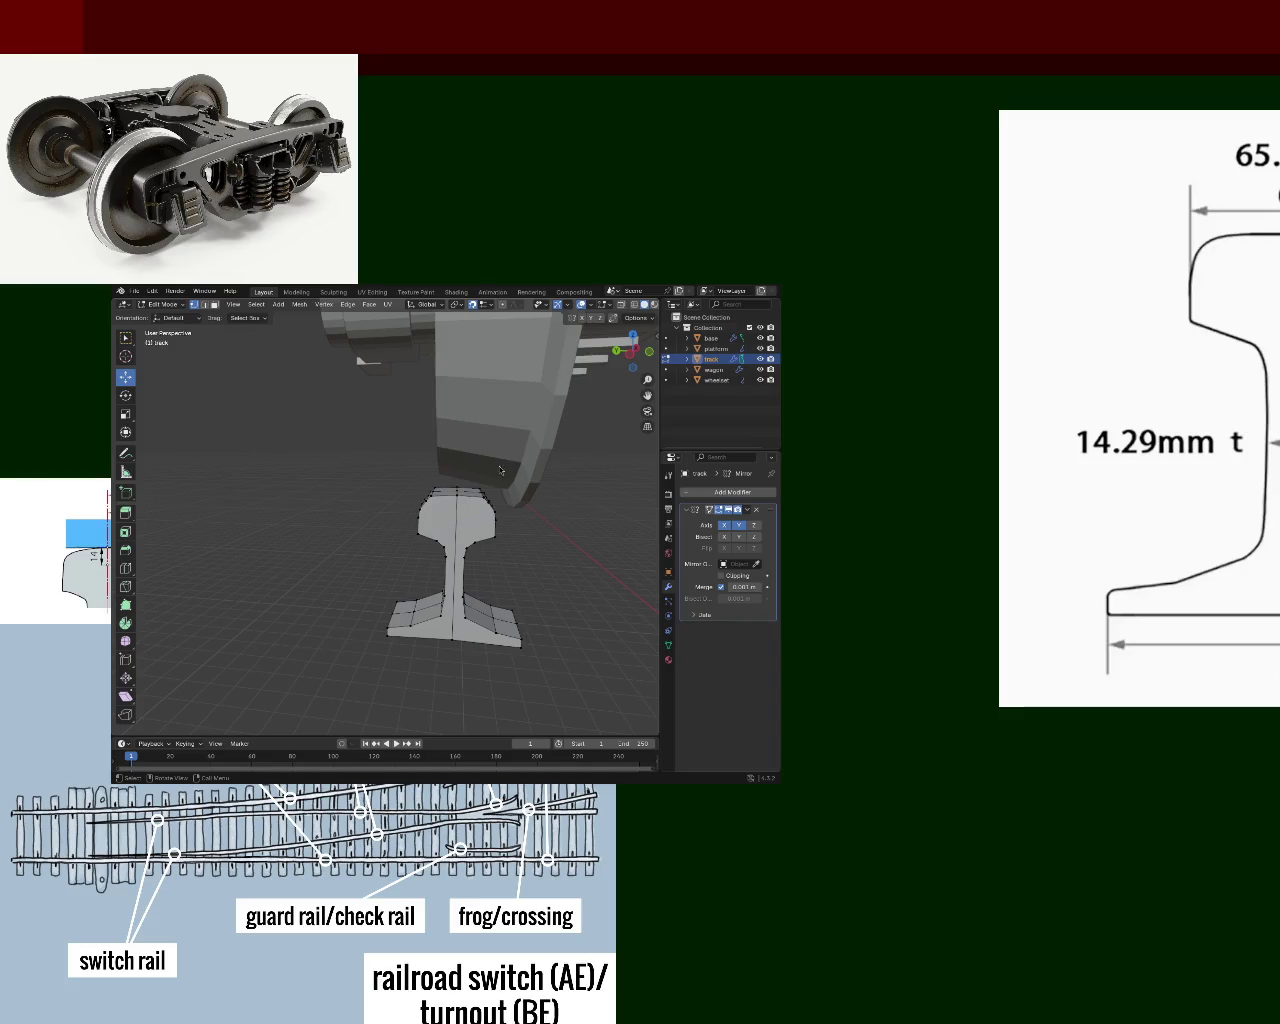
- Orbit around the rail piece and wheels, ending with a view down beside a bogie wheel
{"action": "mouse_move", "coordinate": [565, 435]}
{"action": "middle_mouse_down"}
{"action": "mouse_move", "coordinate": [451, 599]}
{"action": "mouse_move", "coordinate": [318, 515]}
{"action": "mouse_move", "coordinate": [455, 557]}
{"action": "mouse_move", "coordinate": [497, 531]}
{"action": "mouse_move", "coordinate": [337, 480]}
{"action": "mouse_move", "coordinate": [267, 536]}
{"action": "mouse_move", "coordinate": [356, 480]}
{"action": "mouse_move", "coordinate": [468, 452]}
{"action": "middle_mouse_up"}
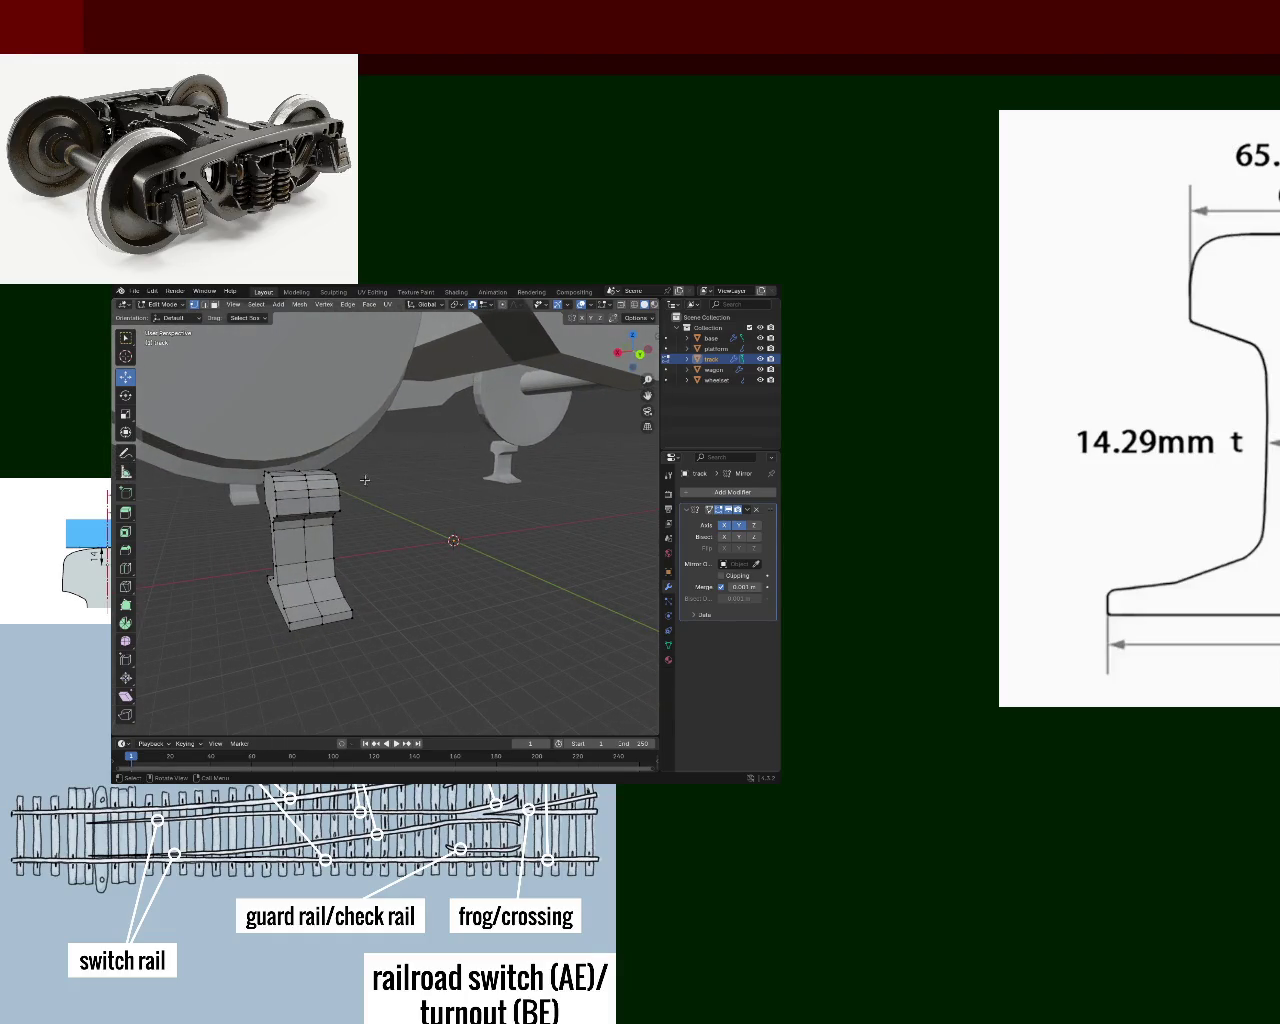
{"action": "mouse_move", "coordinate": [413, 494]}
{"action": "middle_mouse_down"}
{"action": "mouse_move", "coordinate": [331, 494]}
{"action": "mouse_move", "coordinate": [489, 509]}
{"action": "mouse_move", "coordinate": [397, 501]}
{"action": "mouse_move", "coordinate": [447, 497]}
{"action": "middle_mouse_up"}
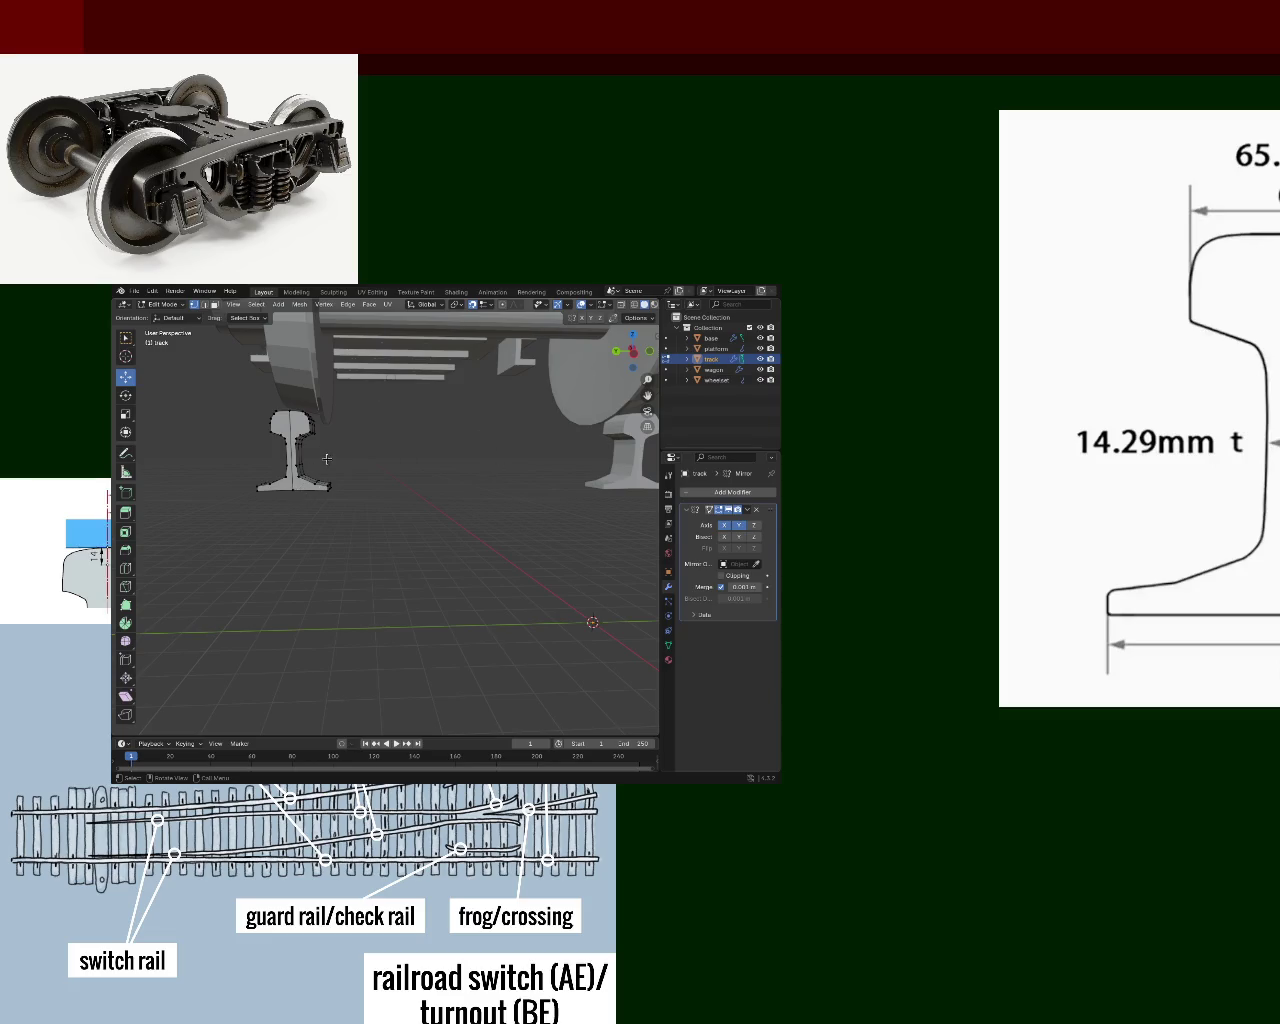
{"action": "mouse_move", "coordinate": [323, 503]}
{"action": "middle_mouse_down"}
{"action": "mouse_move", "coordinate": [365, 511]}
{"action": "mouse_move", "coordinate": [431, 563]}
{"action": "mouse_move", "coordinate": [407, 450]}
{"action": "middle_mouse_up"}
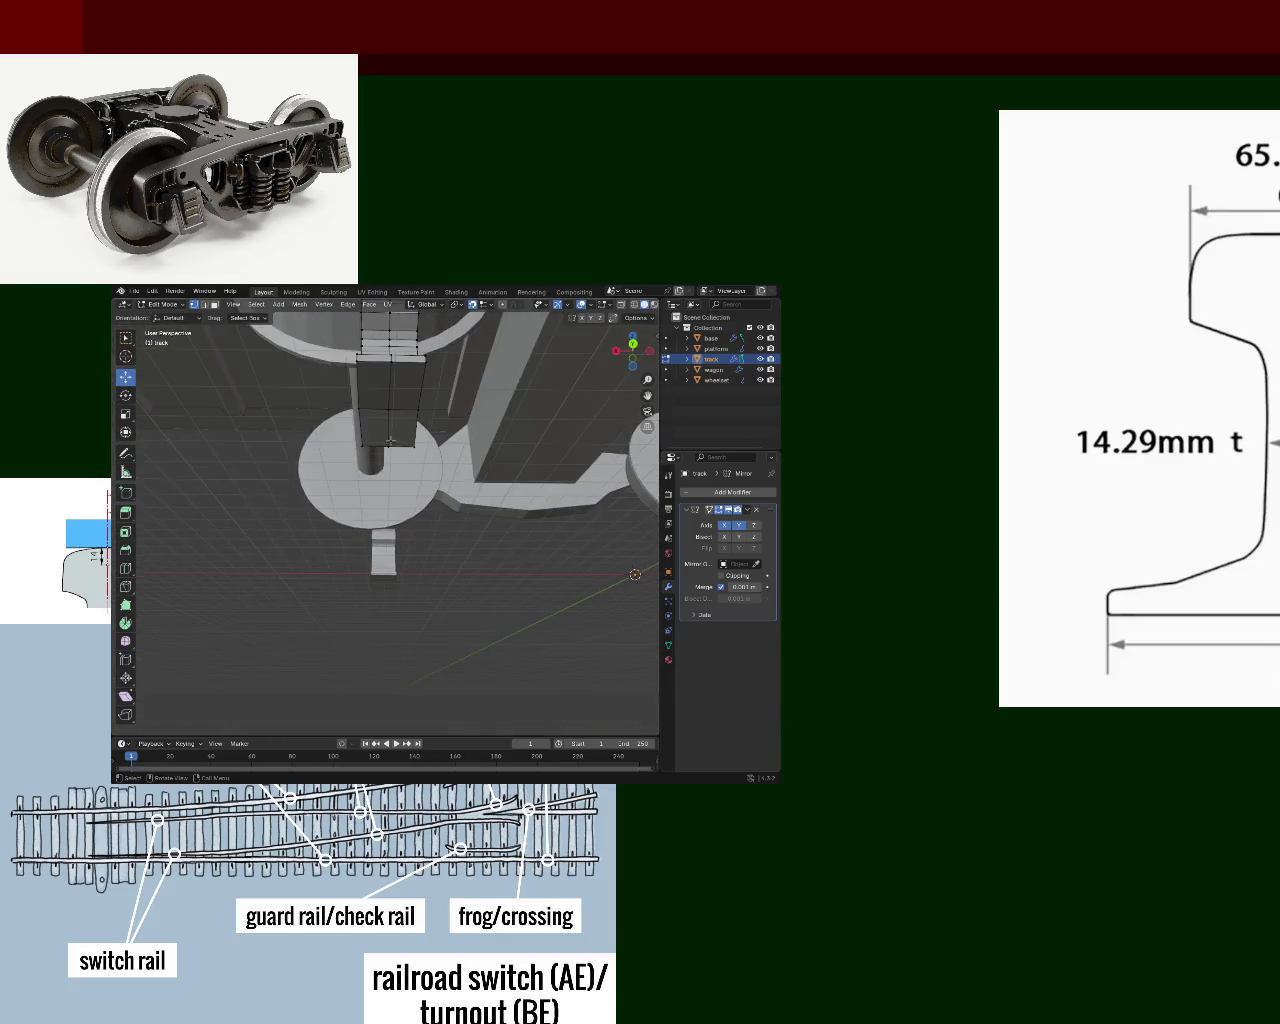
- Grow the rail block's face selection, move it straight down along Z, then extrude it again
{"action": "left_click", "coordinate": [410, 382]}
{"action": "key", "text": "ctrl+KP_Add"}
{"action": "key", "text": "ctrl+KP_Add"}
{"action": "mouse_move", "coordinate": [434, 378]}
{"action": "middle_mouse_down", "text": "ctrl"}
{"action": "mouse_move", "coordinate": [437, 462]}
{"action": "mouse_move", "coordinate": [400, 520]}
{"action": "middle_mouse_up", "text": "ctrl"}
{"action": "key", "text": "g"}
{"action": "key", "text": "z"}
{"action": "key", "text": "z"}
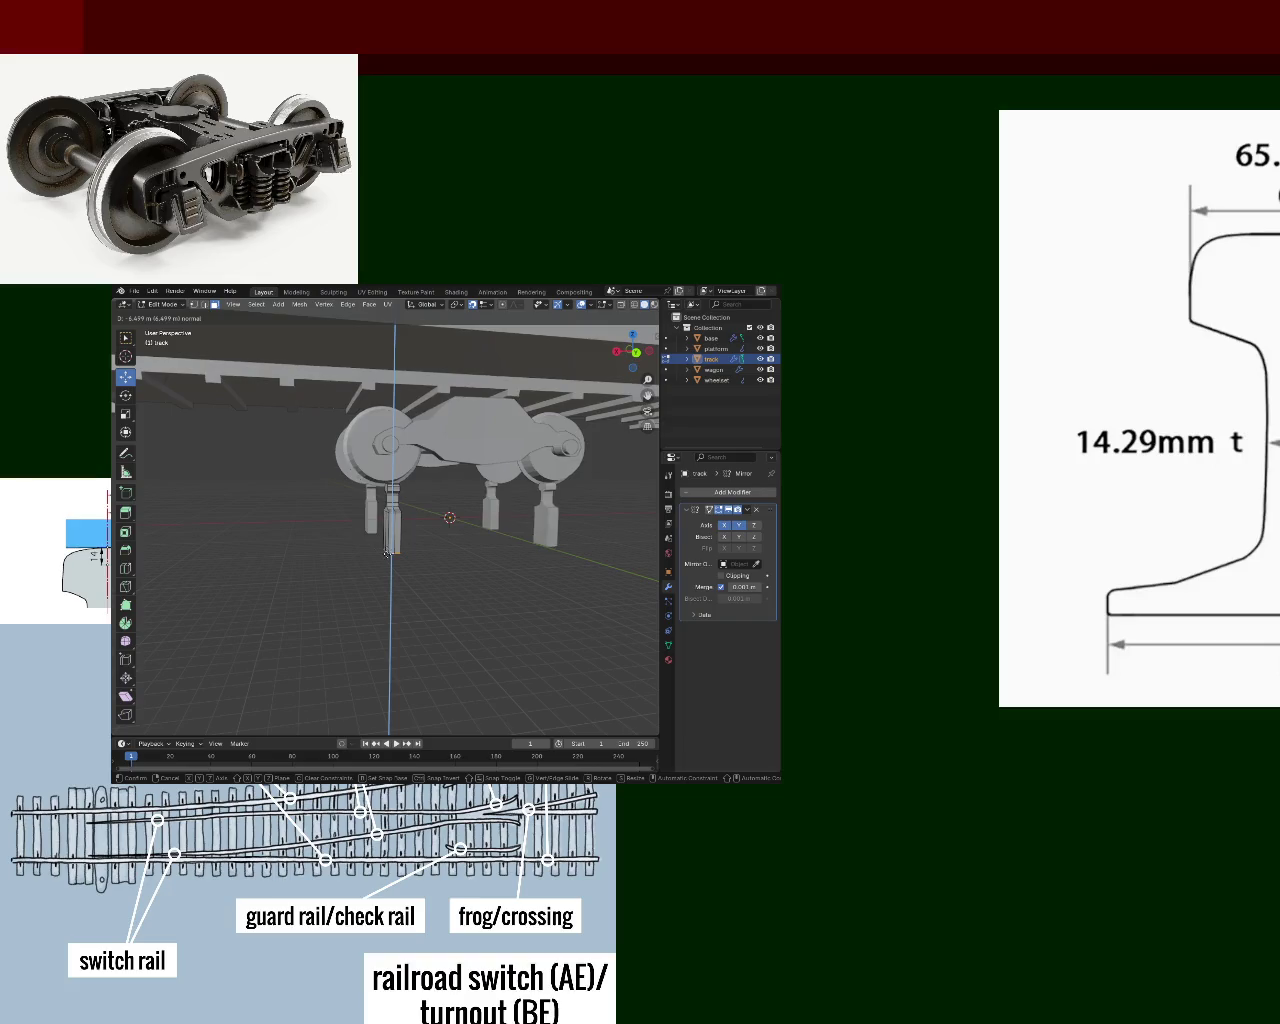
{"action": "left_click", "coordinate": [389, 552]}
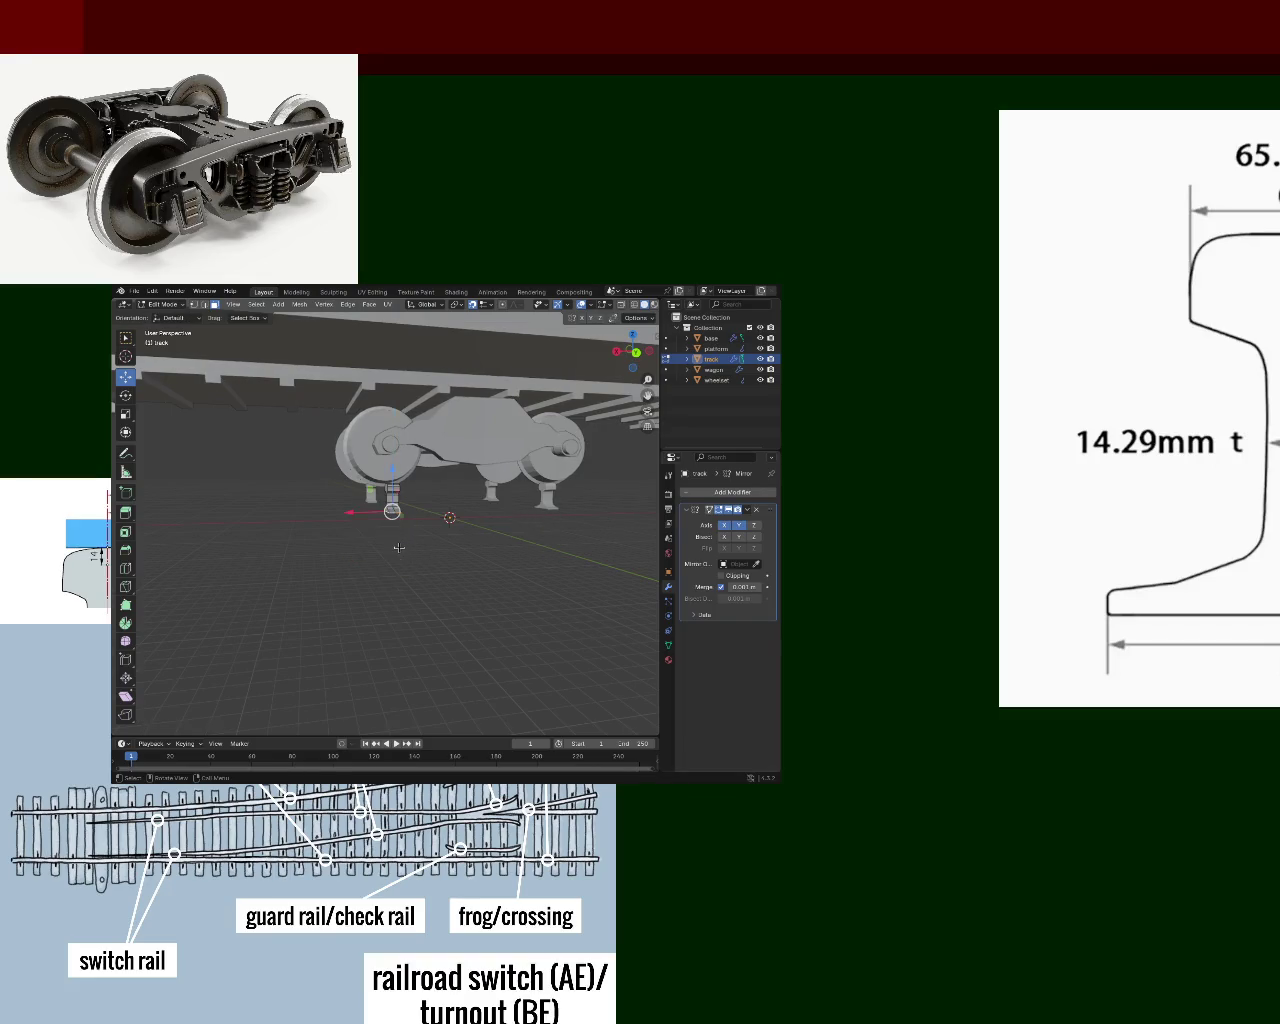
{"action": "key", "text": "e"}
{"action": "left_click", "coordinate": [397, 531]}
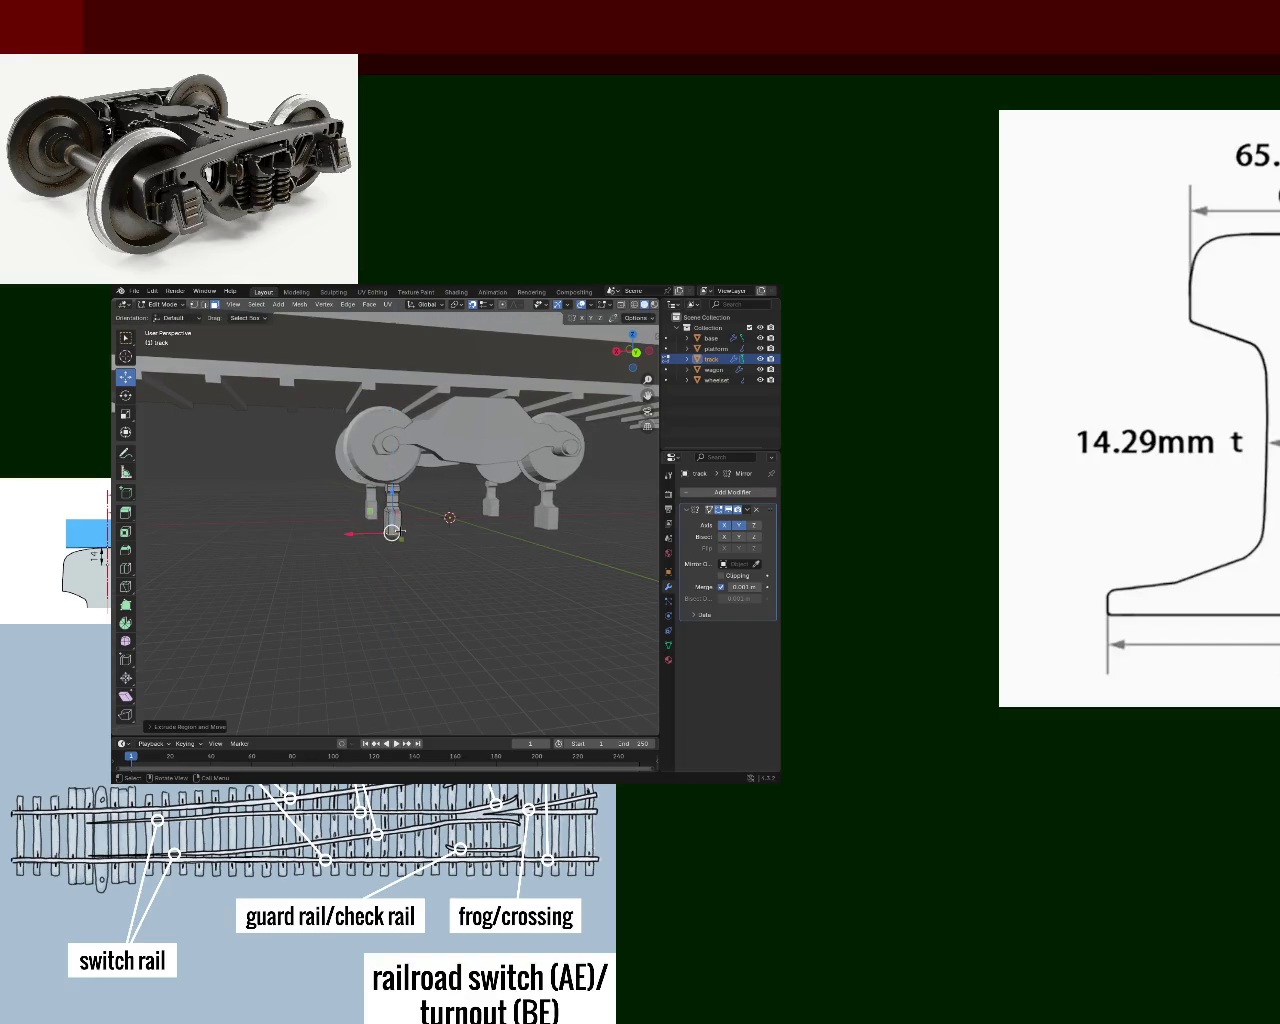
- Zoom in beneath the rail and select a face of the support block
{"action": "scroll", "coordinate": [420, 500], "scroll_direction": "up", "scroll_amount": 2}
{"action": "scroll", "coordinate": [430, 485], "scroll_direction": "up", "scroll_amount": 2}
{"action": "scroll", "coordinate": [437, 476], "scroll_direction": "up", "scroll_amount": 1}
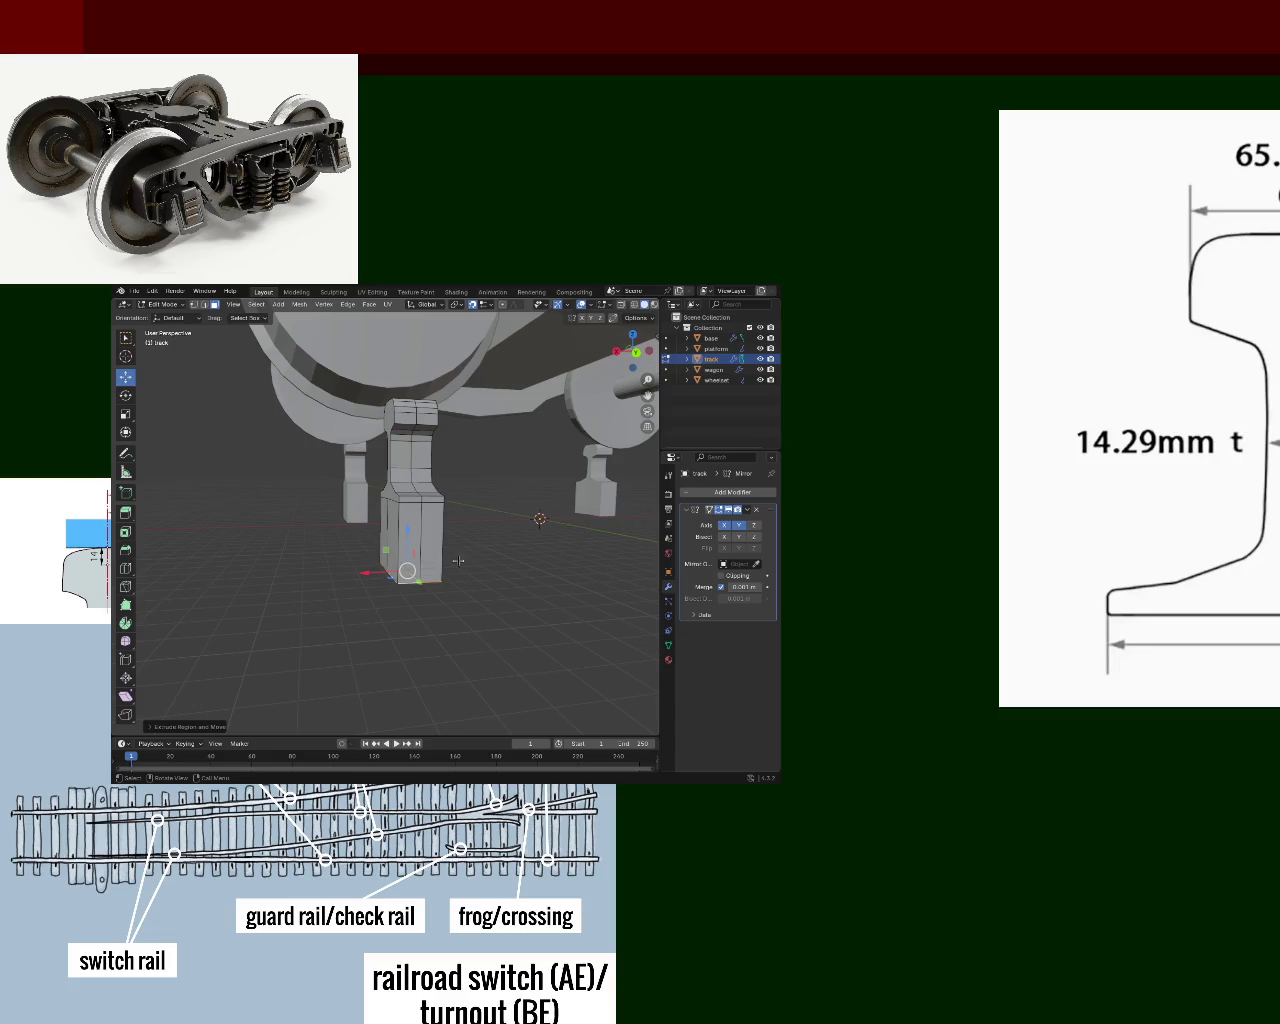
{"action": "middle_click_drag", "start_coordinate": [458, 560], "coordinate": [210, 296]}
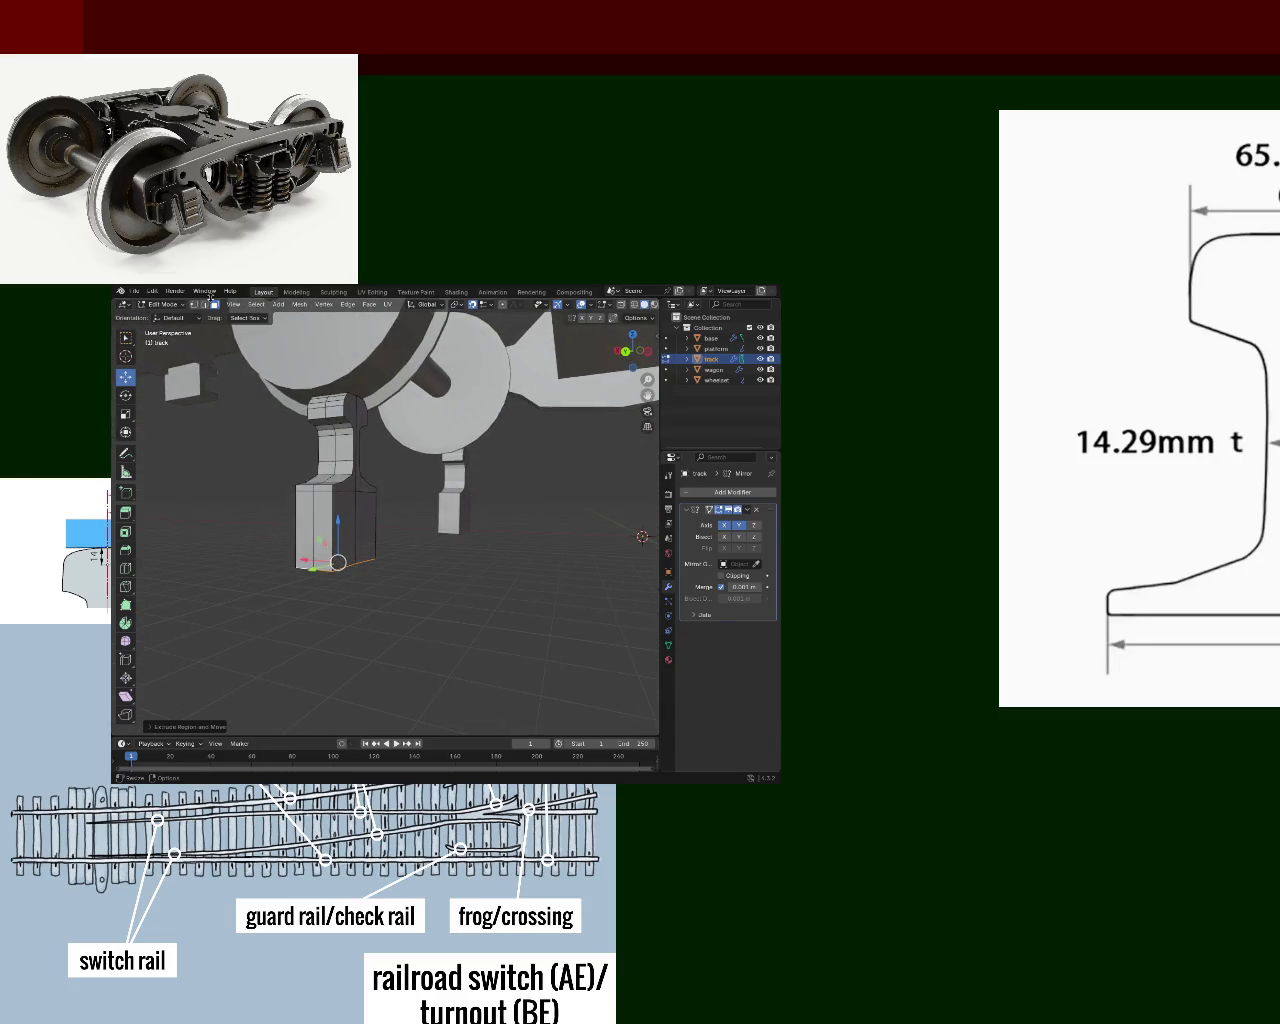
{"action": "mouse_move", "coordinate": [292, 501]}
{"action": "middle_mouse_down"}
{"action": "mouse_move", "coordinate": [382, 516]}
{"action": "mouse_move", "coordinate": [455, 577]}
{"action": "mouse_move", "coordinate": [517, 550]}
{"action": "middle_mouse_up"}
{"action": "left_click", "coordinate": [382, 516]}
{"action": "left_click", "coordinate": [366, 530]}
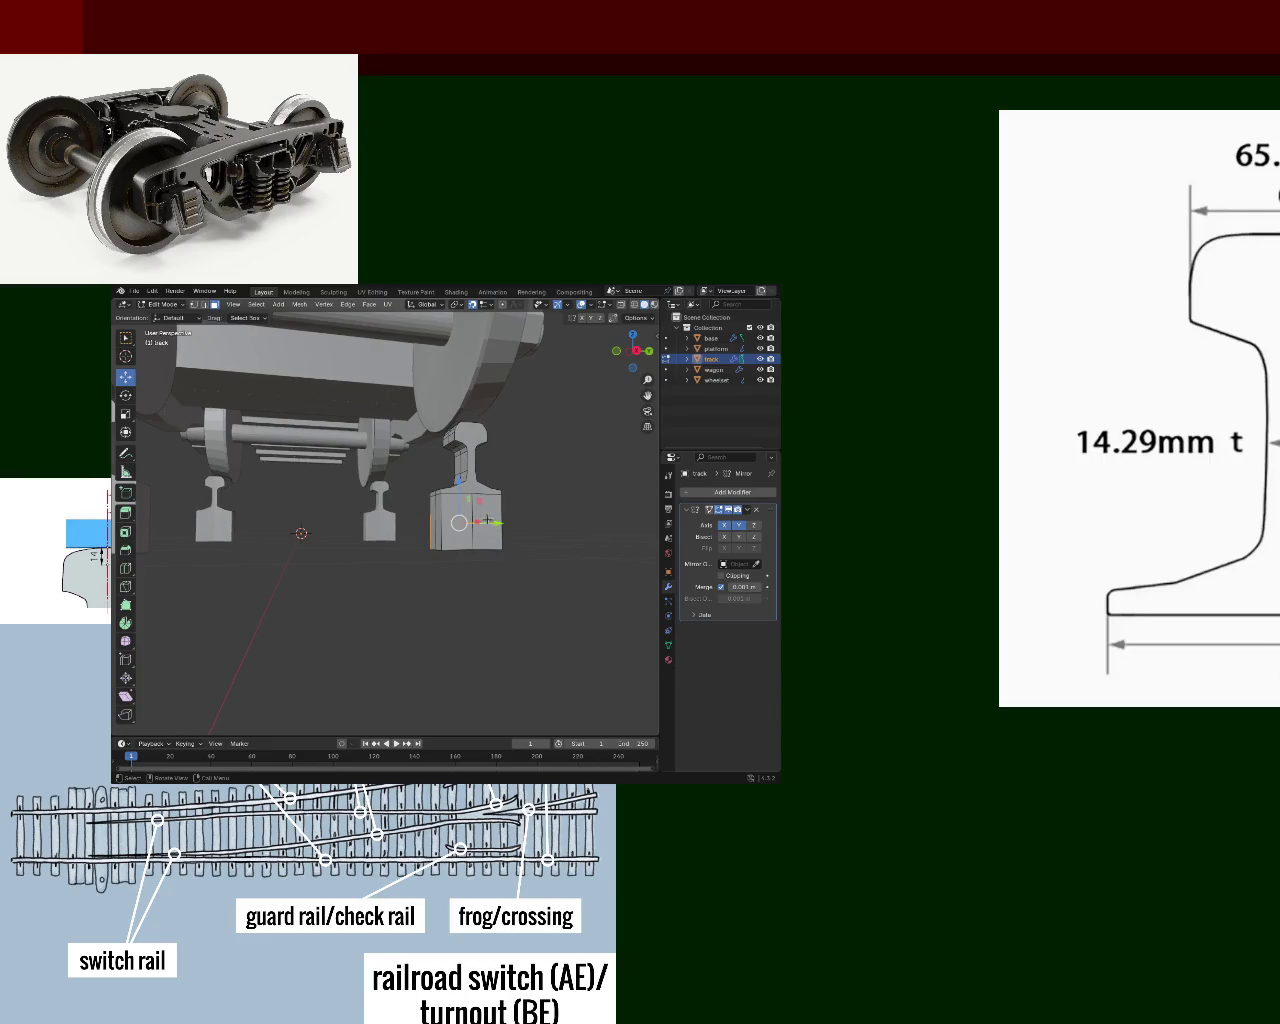
- Add the block's bottom edge to the selection and move it vertically along Z
{"action": "mouse_move", "coordinate": [429, 530]}
{"action": "middle_mouse_down"}
{"action": "mouse_move", "coordinate": [401, 550]}
{"action": "mouse_move", "coordinate": [303, 562]}
{"action": "middle_mouse_up"}
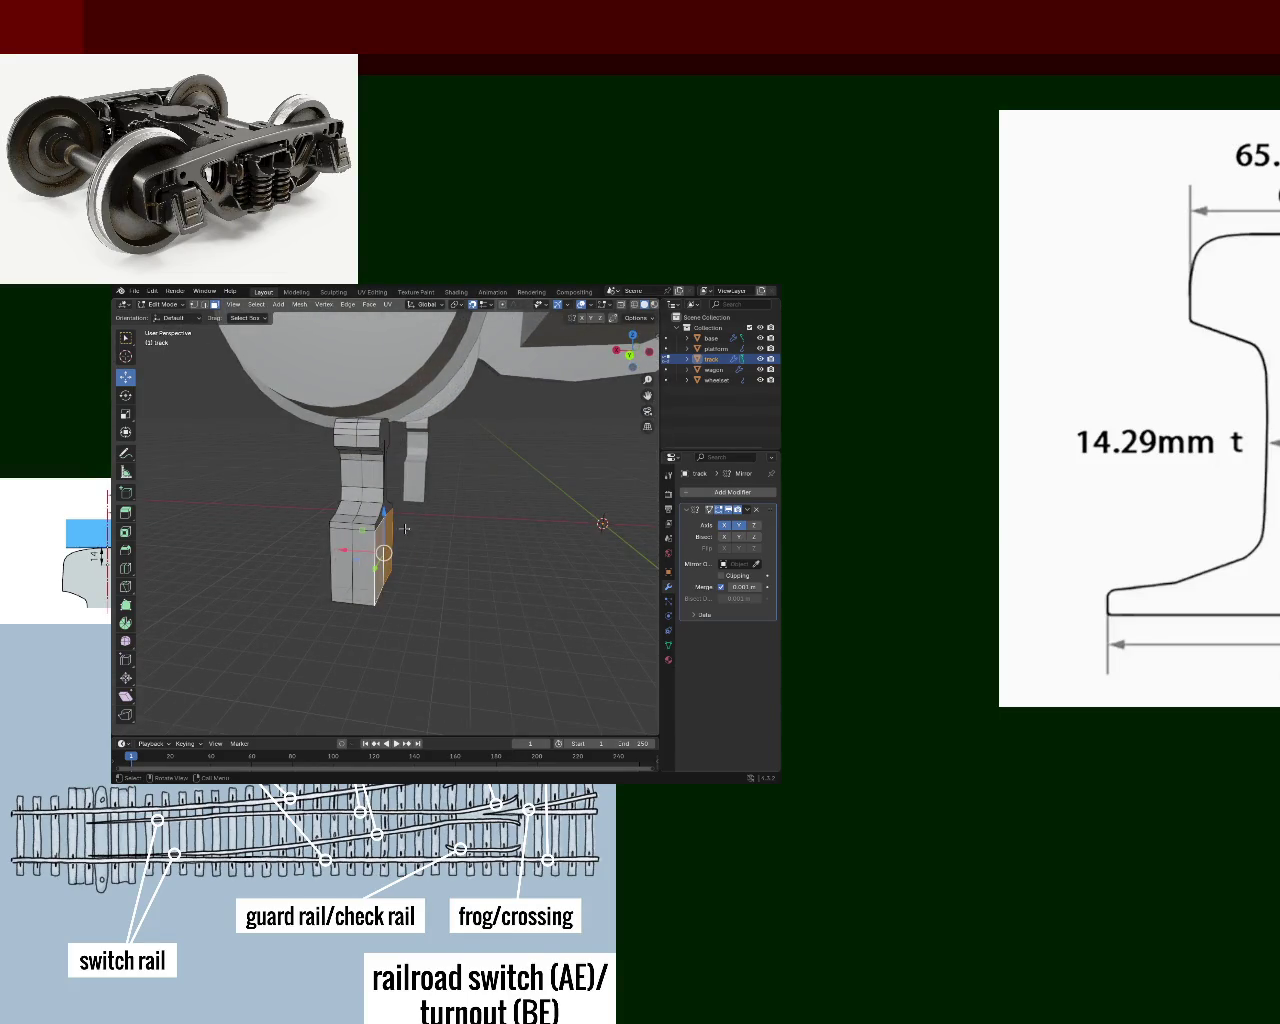
{"action": "middle_click_drag", "start_coordinate": [407, 529], "coordinate": [501, 486]}
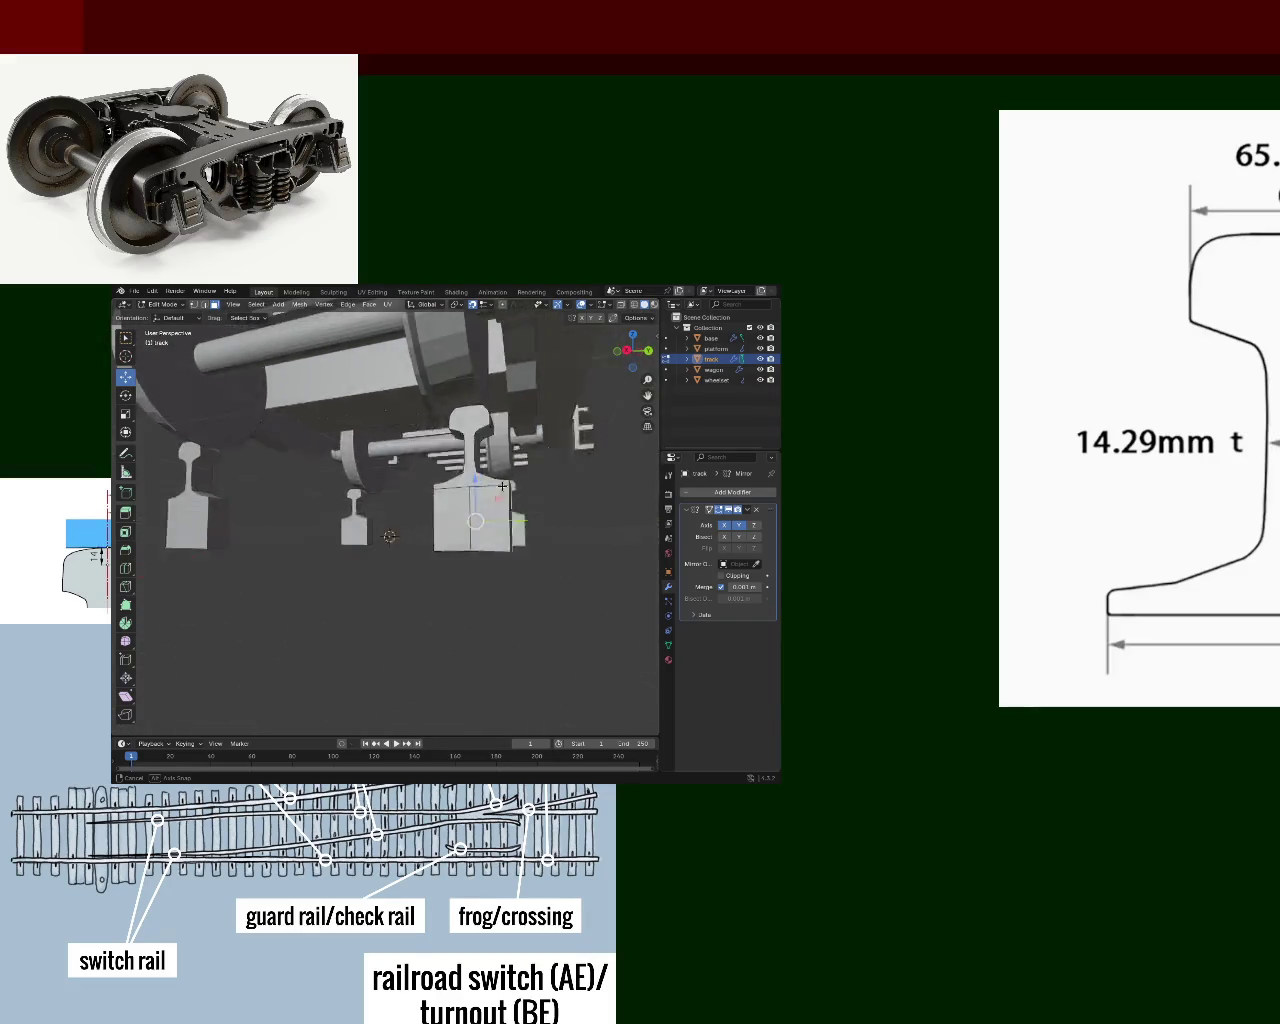
{"action": "middle_click_drag", "start_coordinate": [501, 486], "coordinate": [540, 470]}
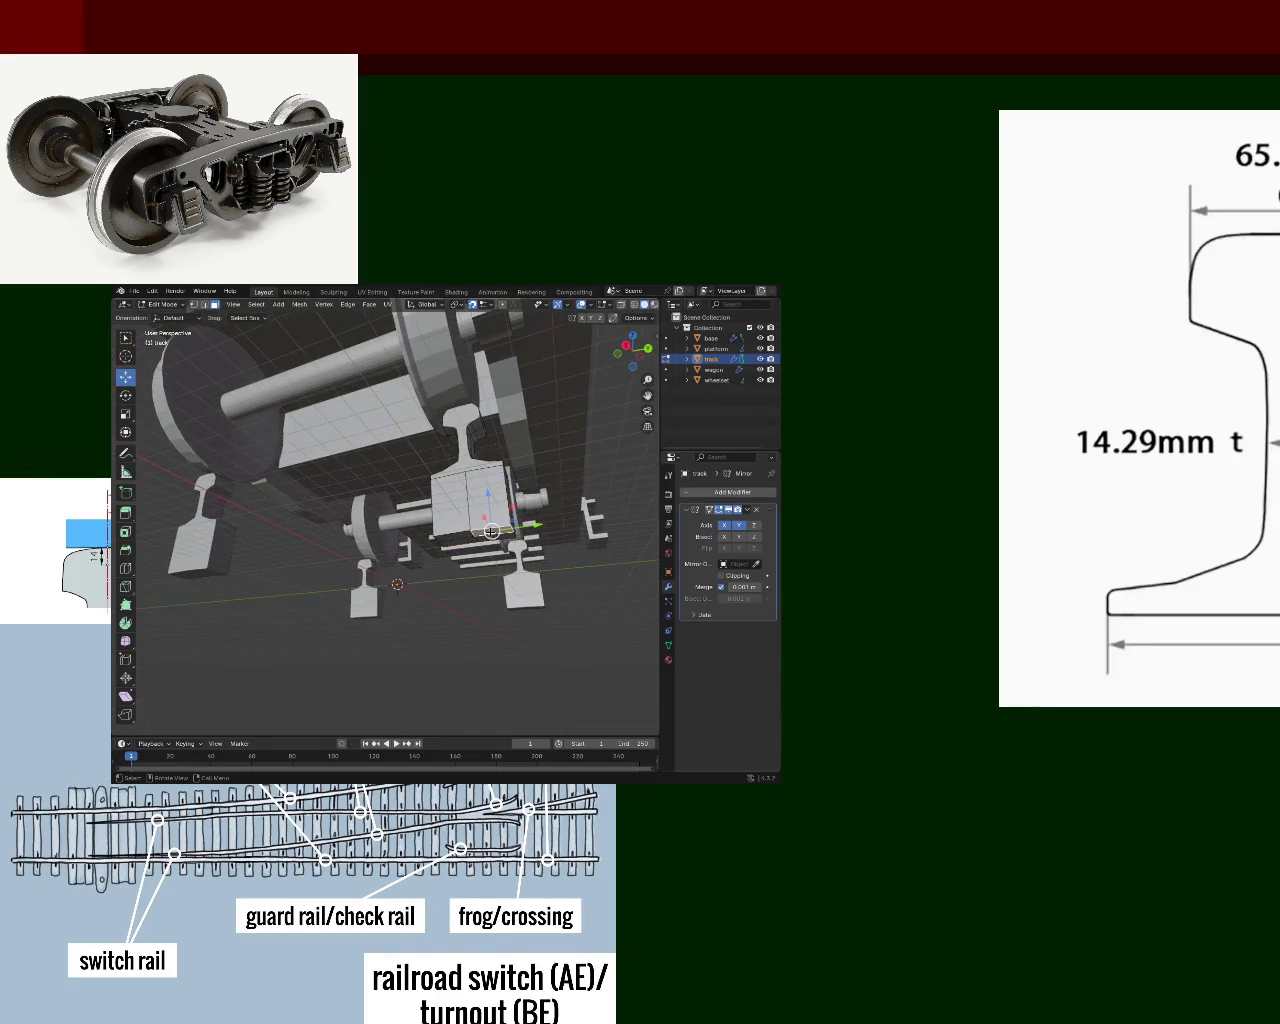
{"action": "left_click", "coordinate": [464, 544], "text": "shift"}
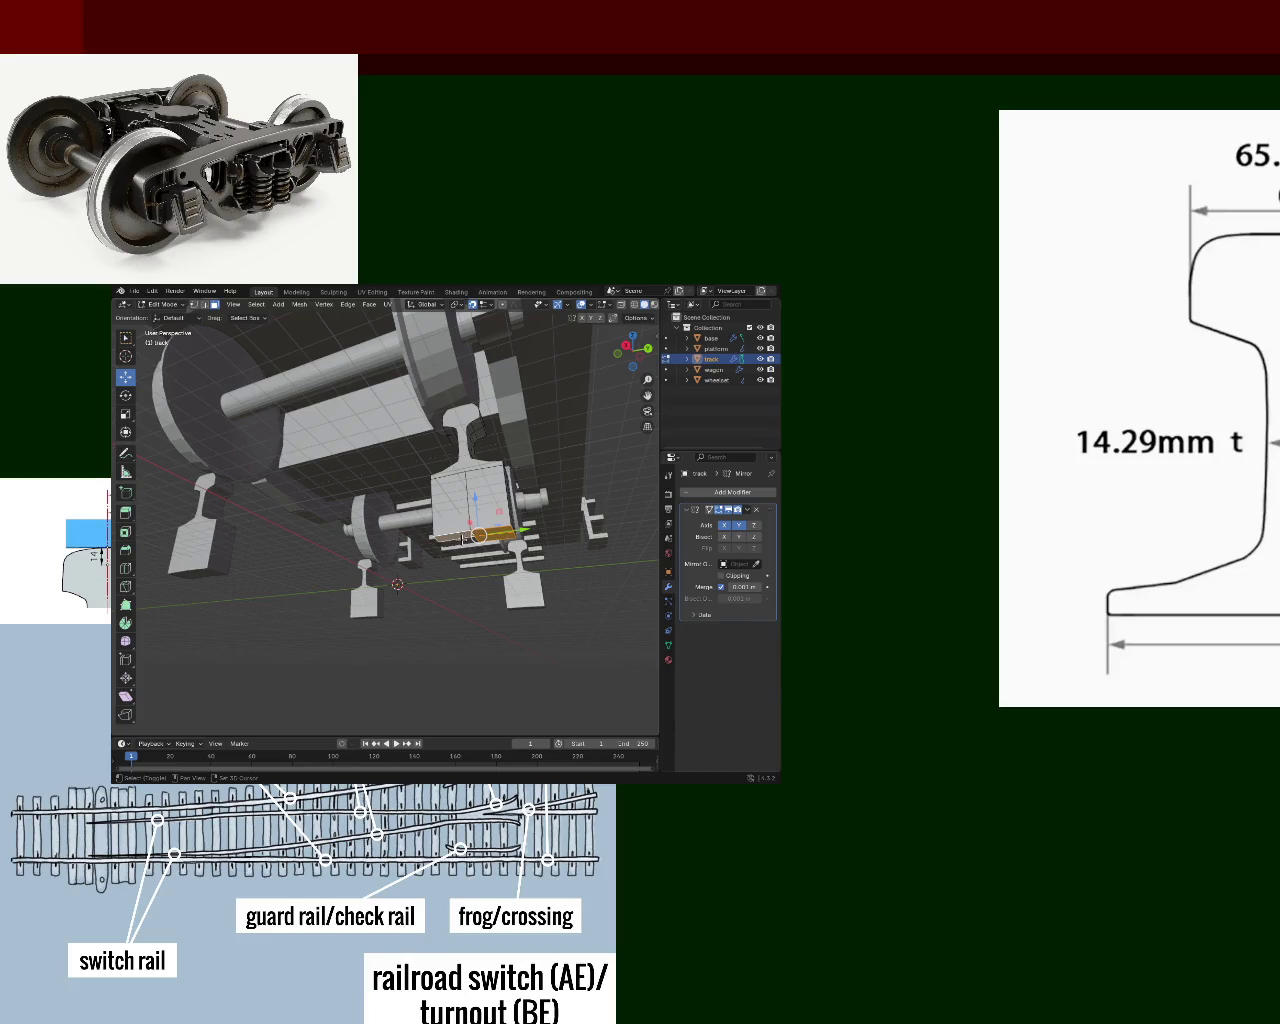
{"action": "key", "text": "g"}
{"action": "key", "text": "z"}
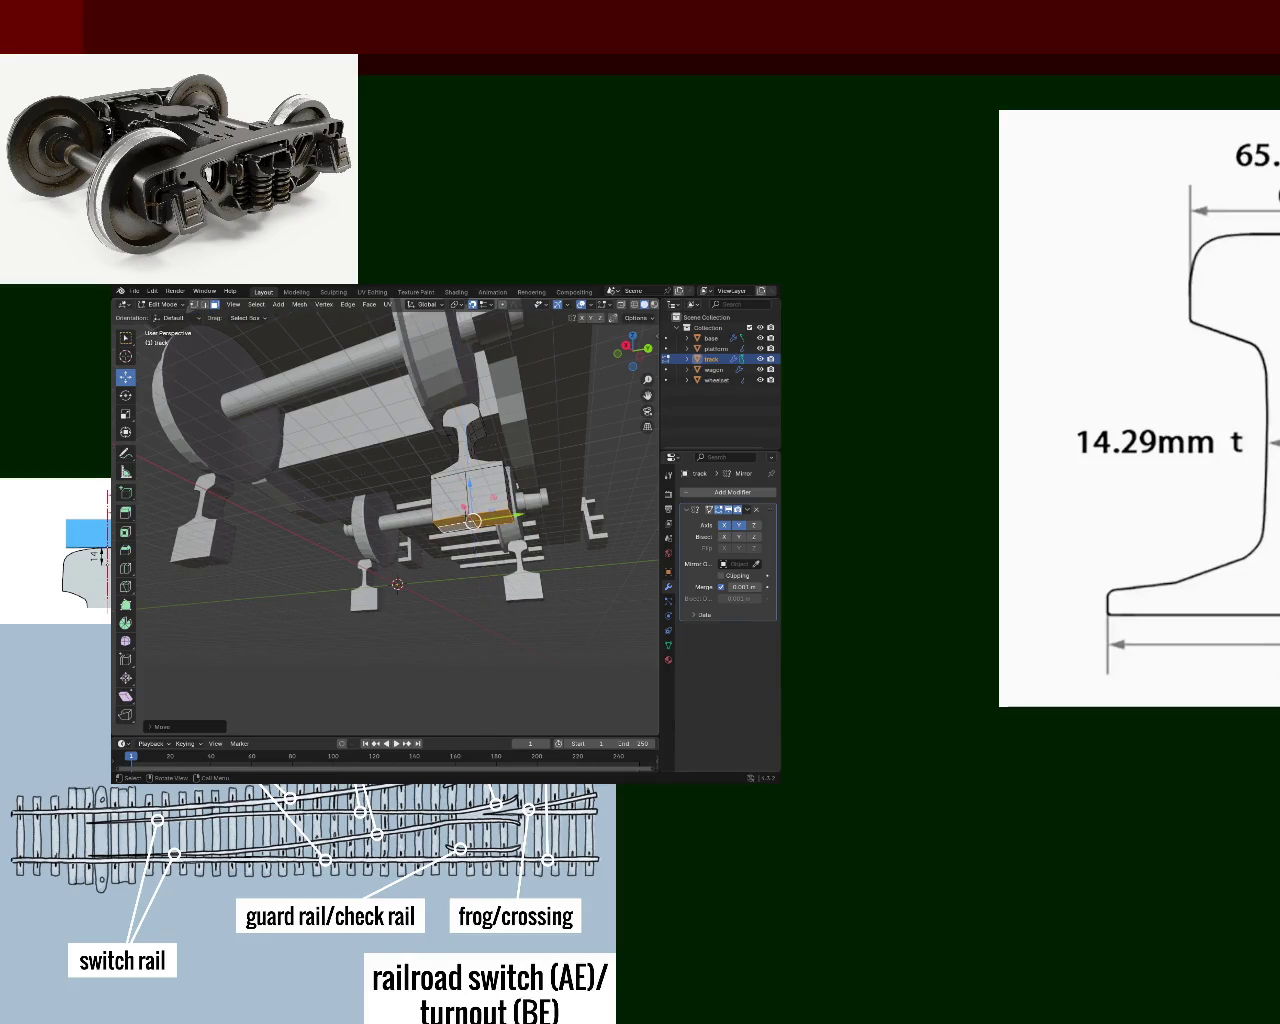
{"action": "middle_click_drag", "start_coordinate": [362, 569], "coordinate": [318, 489]}
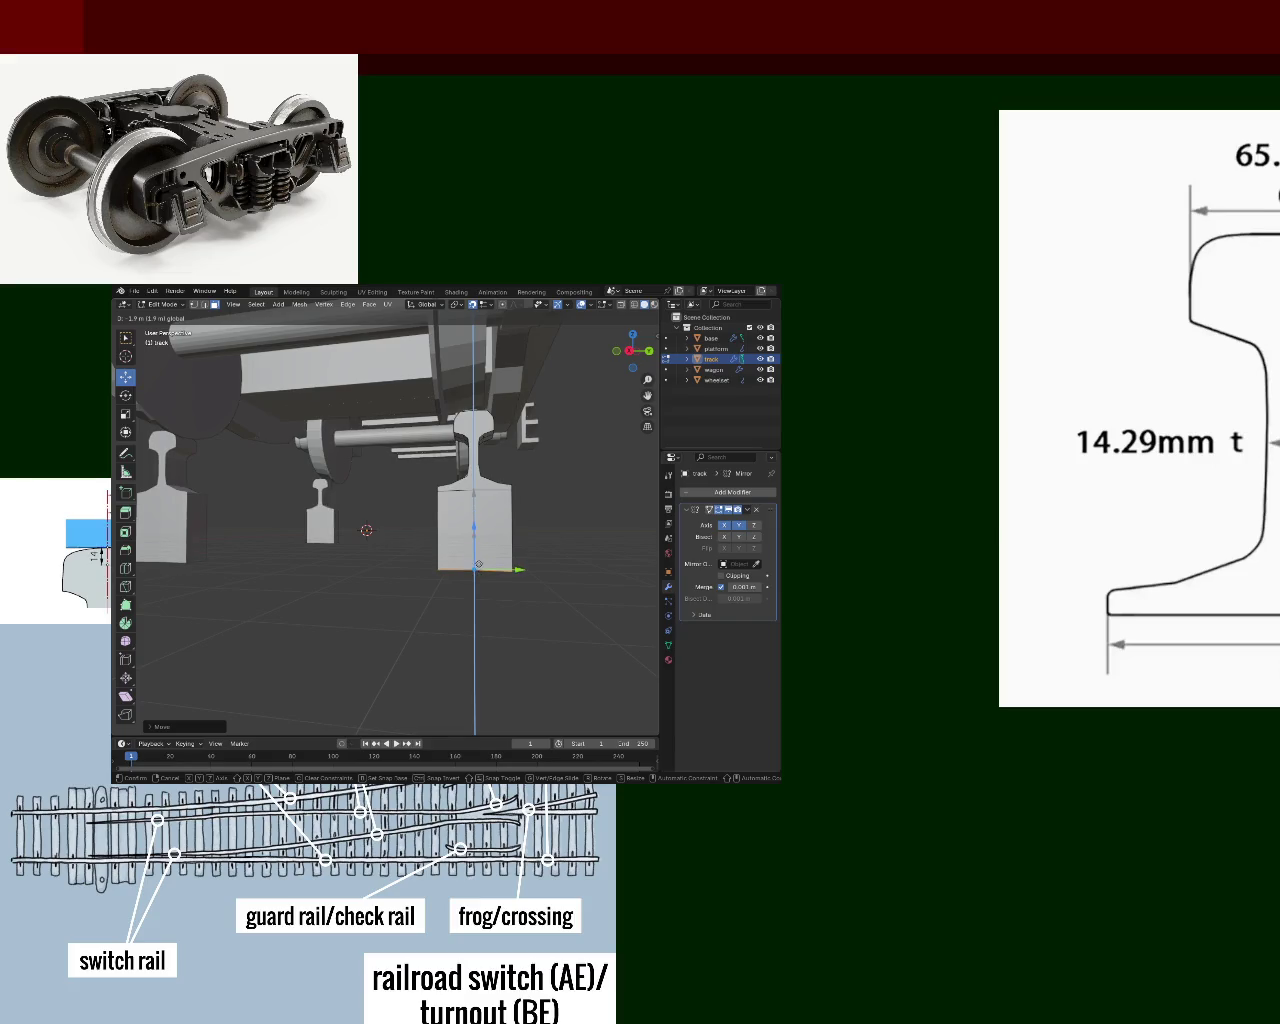
{"action": "left_click", "coordinate": [477, 551]}
{"action": "mouse_move", "coordinate": [477, 551]}
{"action": "middle_mouse_down"}
{"action": "mouse_move", "coordinate": [406, 597]}
{"action": "mouse_move", "coordinate": [473, 590]}
{"action": "middle_mouse_up"}
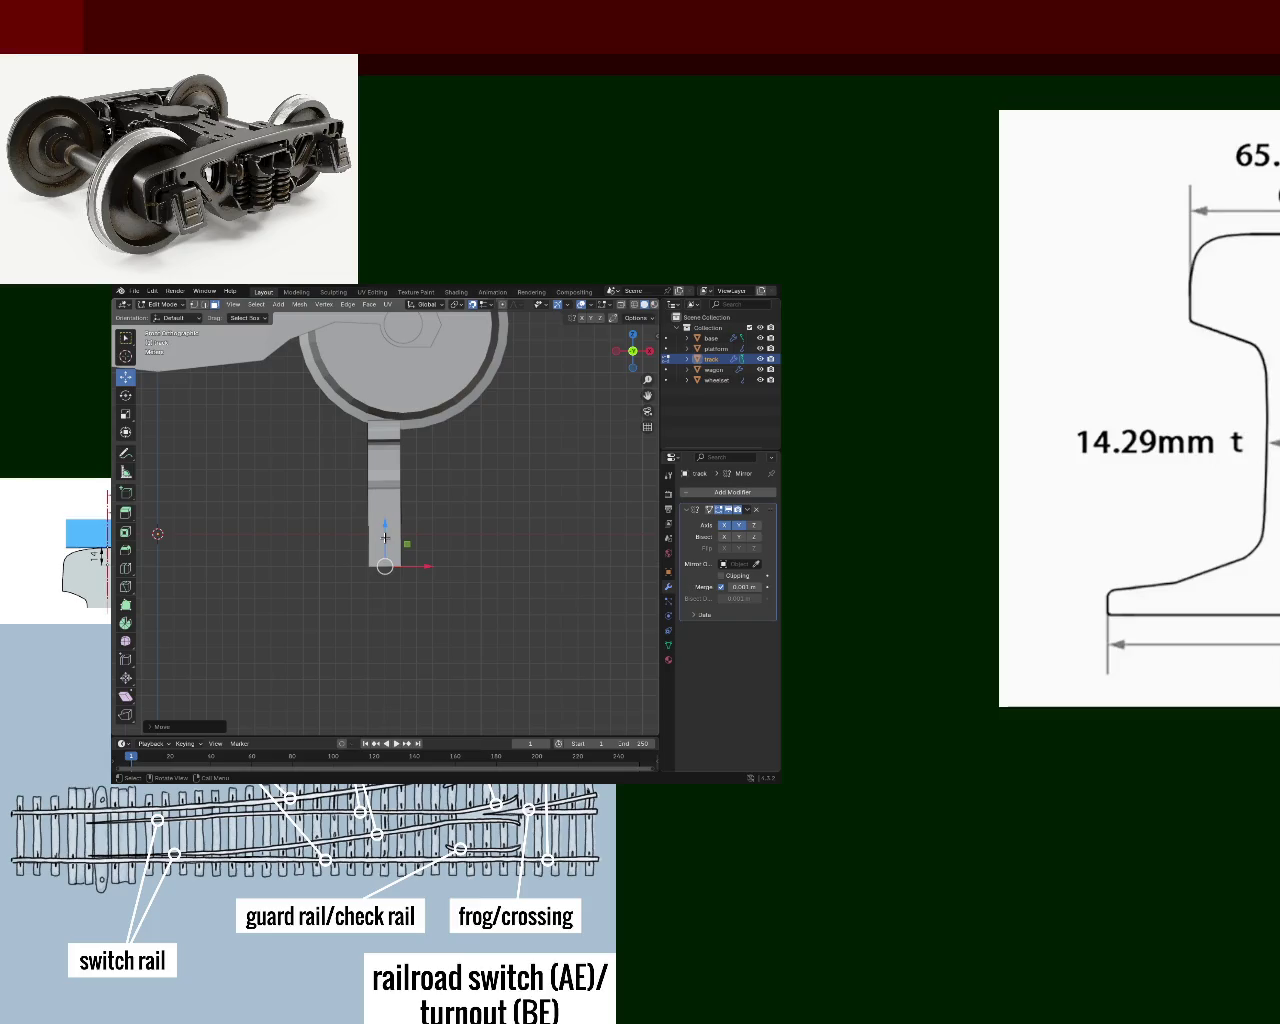
- Adjust the selected block geometry's height along the Z axis
{"action": "key", "text": "g"}
{"action": "key", "text": "z"}
{"action": "left_click", "coordinate": [390, 522]}
{"action": "mouse_move", "coordinate": [390, 522]}
{"action": "middle_mouse_down"}
{"action": "mouse_move", "coordinate": [350, 524]}
{"action": "mouse_move", "coordinate": [569, 559]}
{"action": "mouse_move", "coordinate": [363, 544]}
{"action": "mouse_move", "coordinate": [450, 560]}
{"action": "mouse_move", "coordinate": [397, 529]}
{"action": "mouse_move", "coordinate": [586, 527]}
{"action": "middle_mouse_up"}
- Undo an accidental face shift and extrude the rail base face into a long block
{"action": "mouse_move", "coordinate": [339, 548]}
{"action": "middle_mouse_down"}
{"action": "mouse_move", "coordinate": [356, 554]}
{"action": "mouse_move", "coordinate": [198, 578]}
{"action": "middle_mouse_up"}
{"action": "left_click_drag", "start_coordinate": [169, 560], "coordinate": [293, 565]}
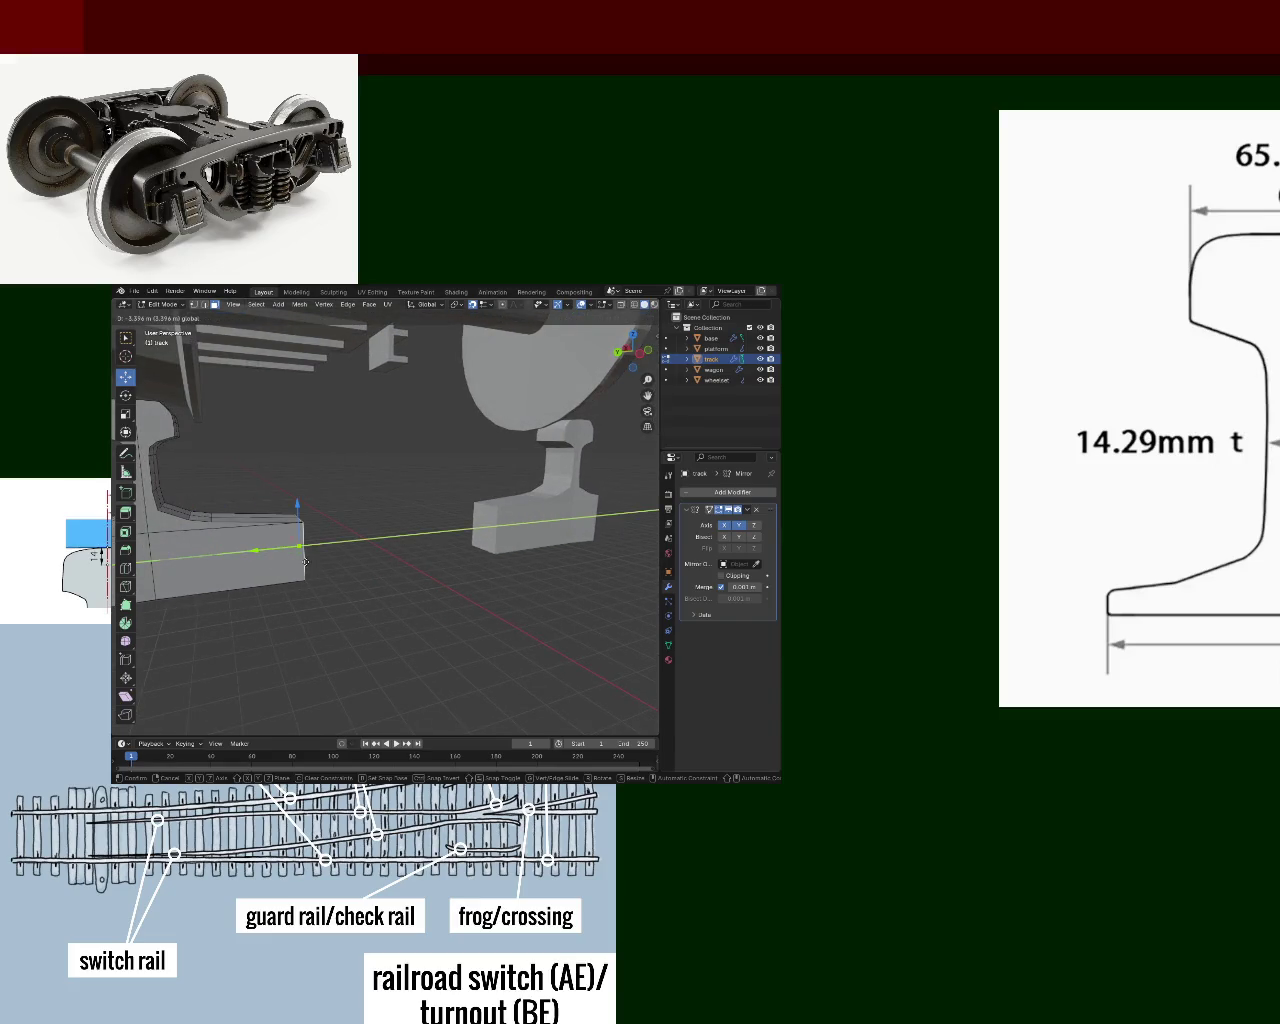
{"action": "key", "text": "ctrl+z"}
{"action": "key", "text": "e"}
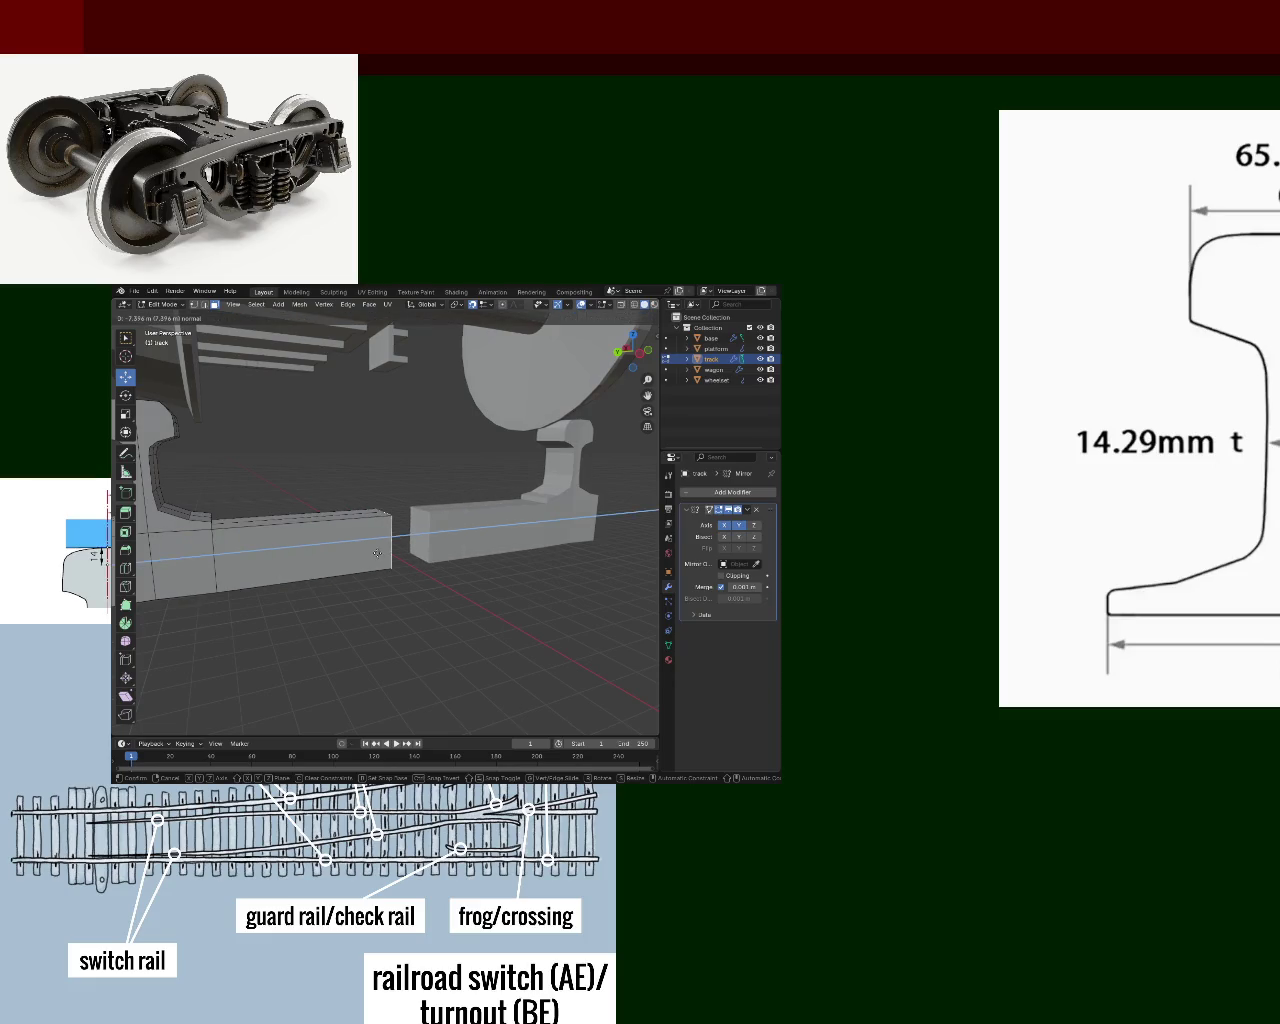
{"action": "left_click", "coordinate": [405, 550]}
{"action": "mouse_move", "coordinate": [405, 550]}
{"action": "middle_mouse_down"}
{"action": "mouse_move", "coordinate": [528, 565]}
{"action": "mouse_move", "coordinate": [268, 558]}
{"action": "mouse_move", "coordinate": [376, 570]}
{"action": "middle_mouse_up"}
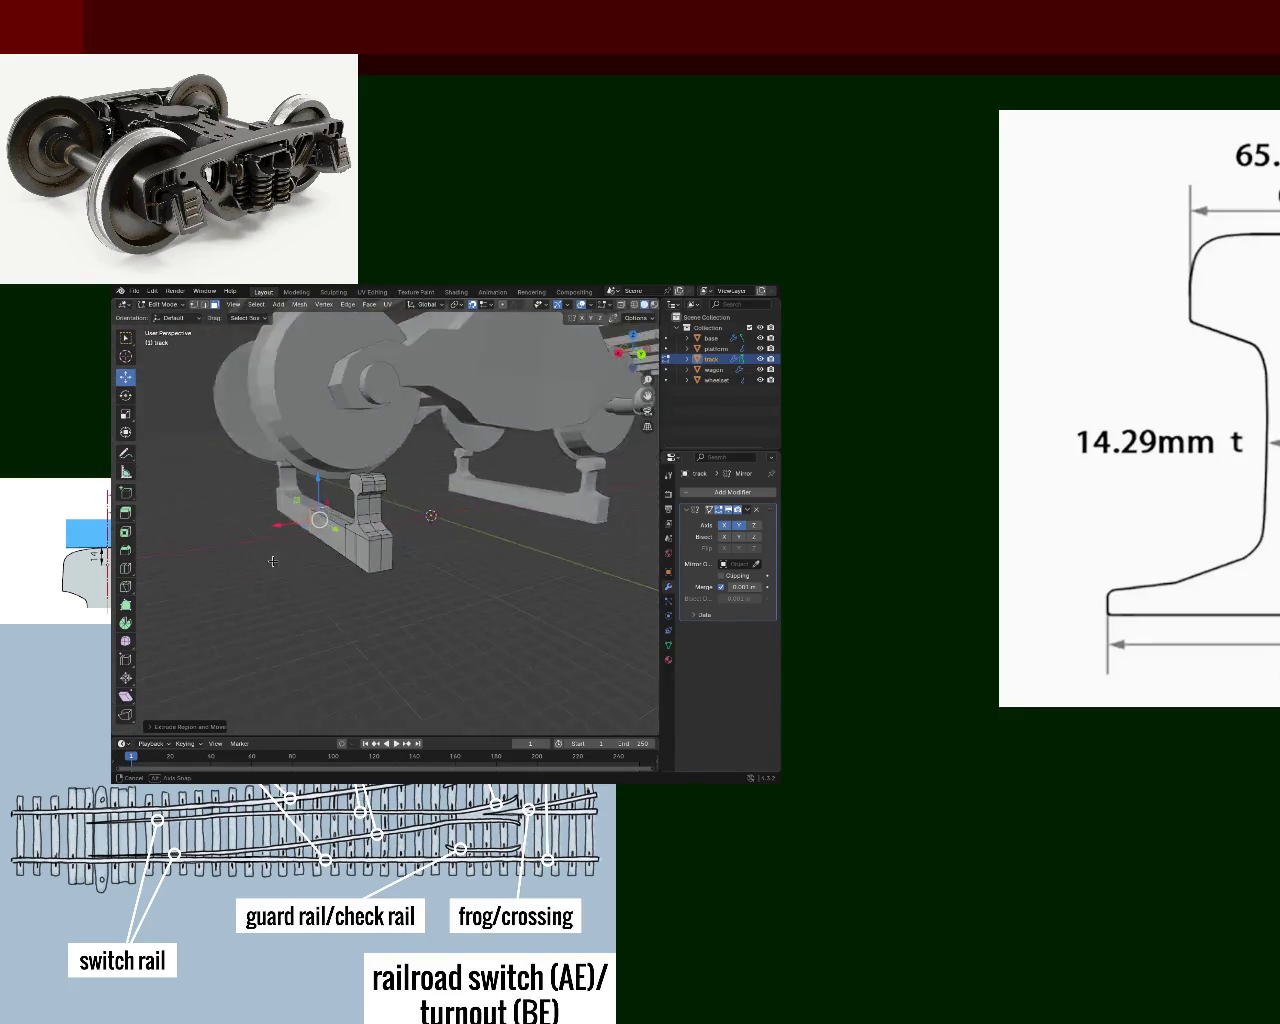
- Extrude the base's near end face outward along the track to extend it the other way
{"action": "left_click", "coordinate": [388, 558]}
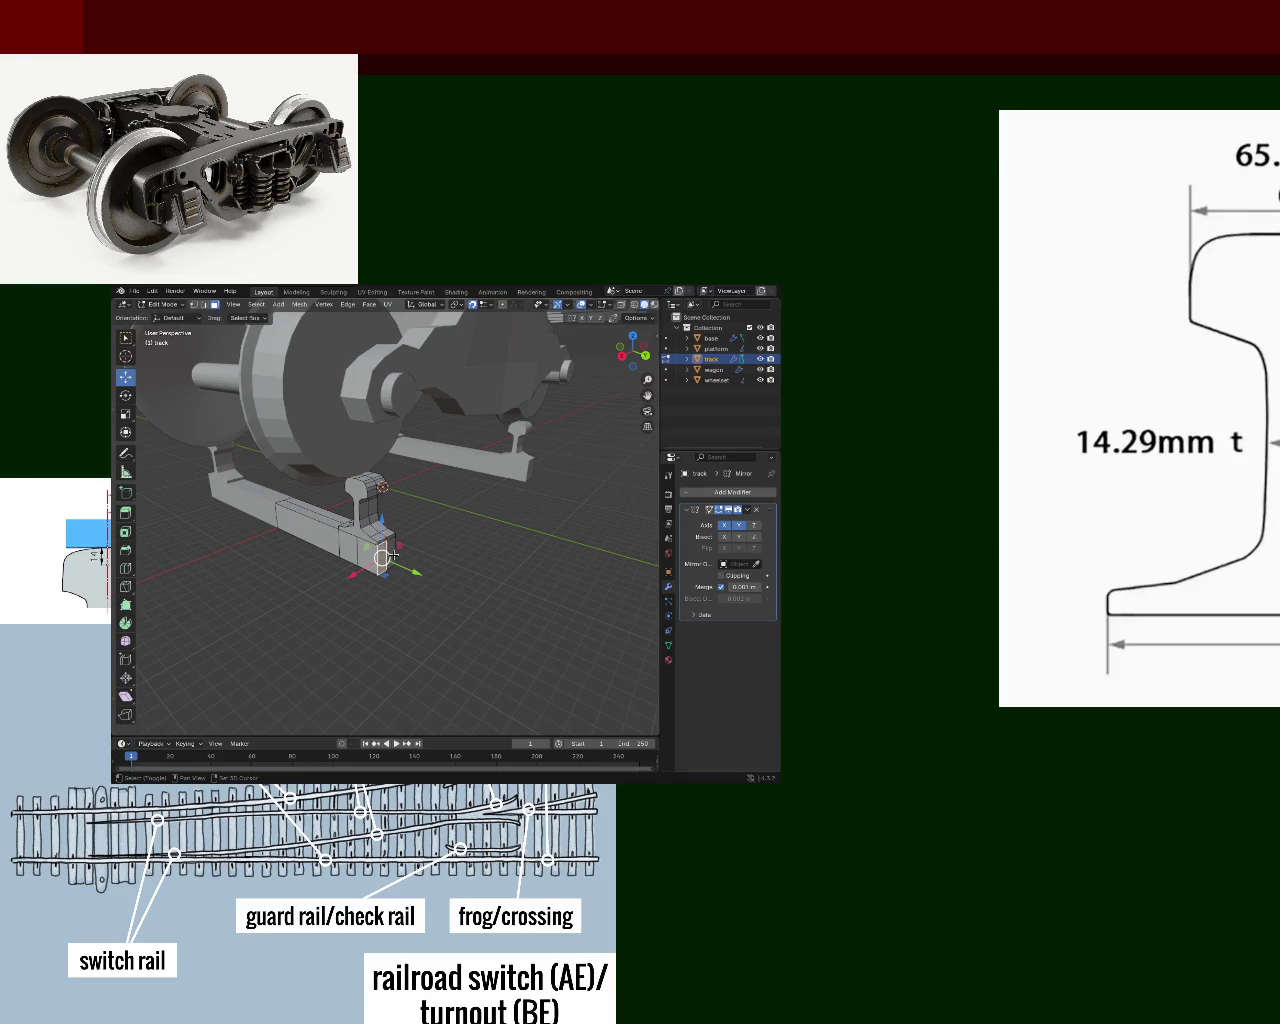
{"action": "key", "text": "e"}
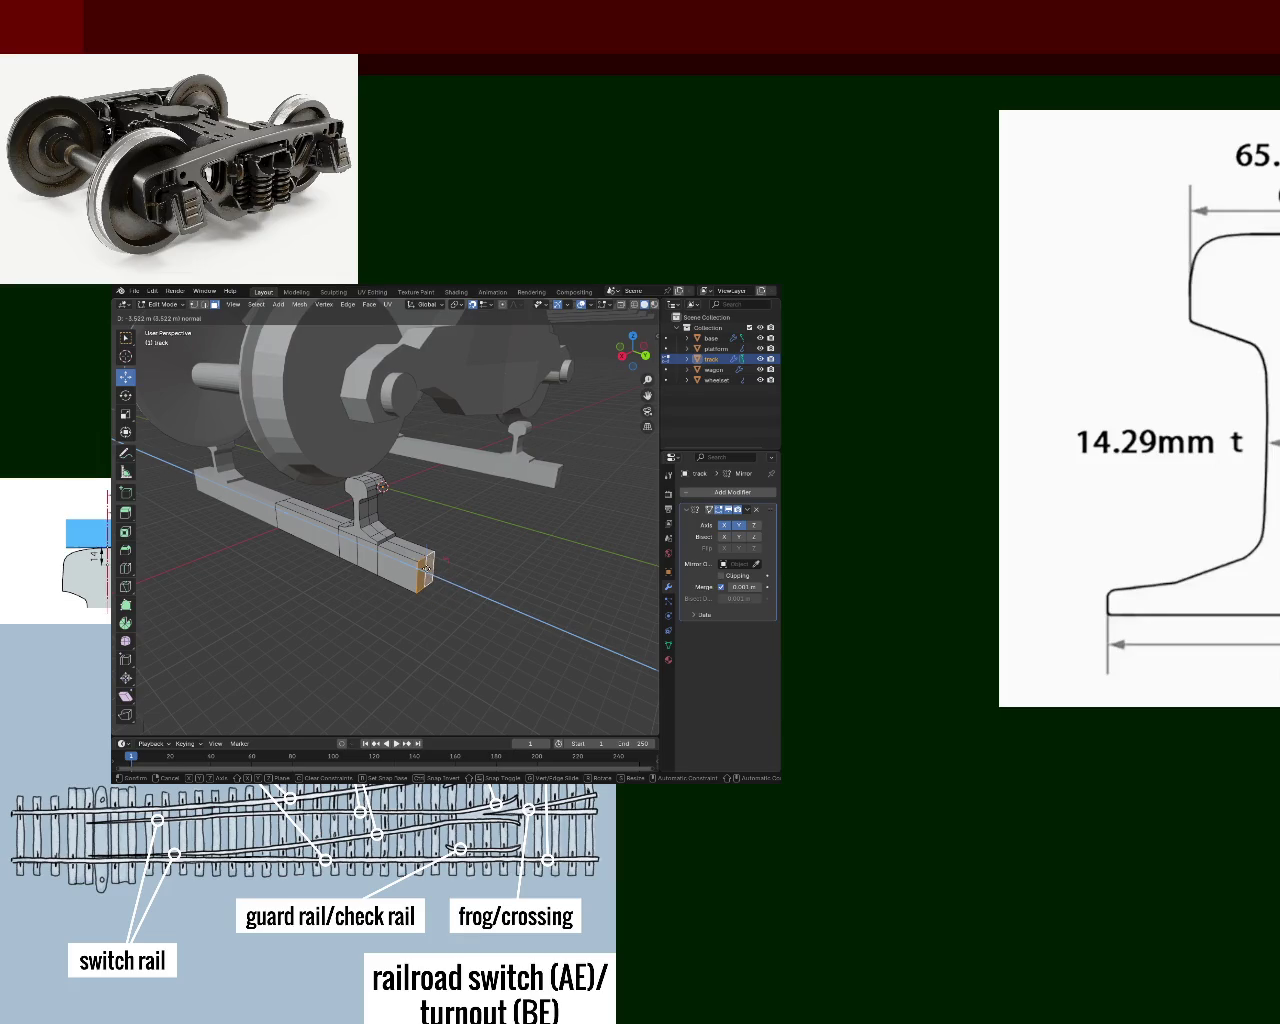
{"action": "left_click", "coordinate": [430, 570]}
{"action": "scroll", "coordinate": [455, 573], "scroll_direction": "up", "scroll_amount": 6}
{"action": "middle_click_drag", "start_coordinate": [459, 575], "coordinate": [330, 525]}
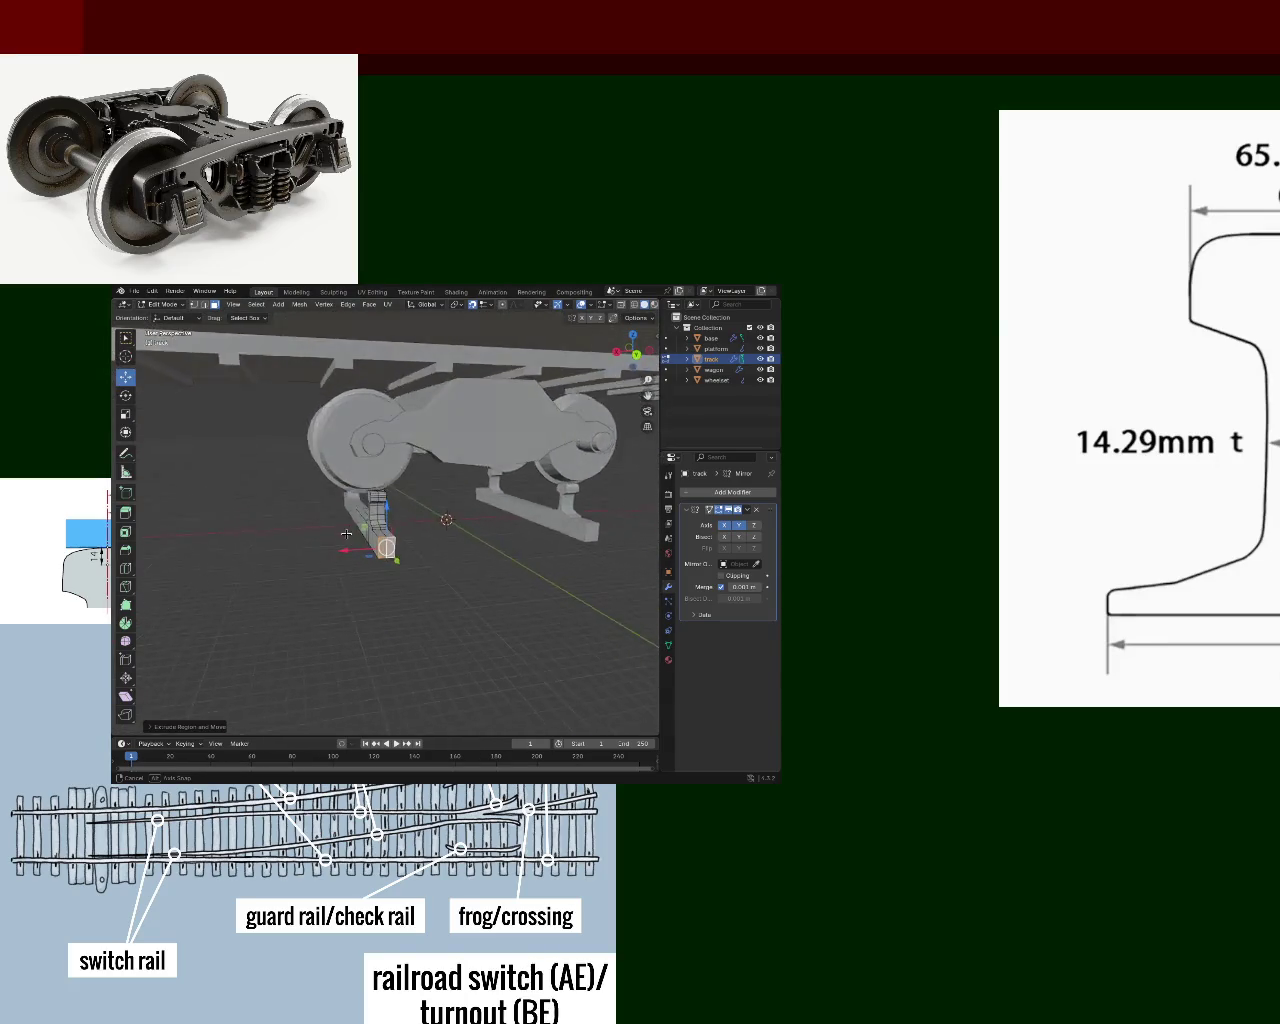
- Extrude a face of the rail web into a longer rail section
{"action": "mouse_move", "coordinate": [330, 525]}
{"action": "middle_mouse_down"}
{"action": "mouse_move", "coordinate": [336, 545]}
{"action": "mouse_move", "coordinate": [381, 543]}
{"action": "mouse_move", "coordinate": [390, 549]}
{"action": "mouse_move", "coordinate": [369, 566]}
{"action": "mouse_move", "coordinate": [360, 544]}
{"action": "mouse_move", "coordinate": [413, 578]}
{"action": "mouse_move", "coordinate": [450, 555]}
{"action": "middle_mouse_up"}
{"action": "left_click", "coordinate": [393, 542]}
{"action": "key", "text": "e"}
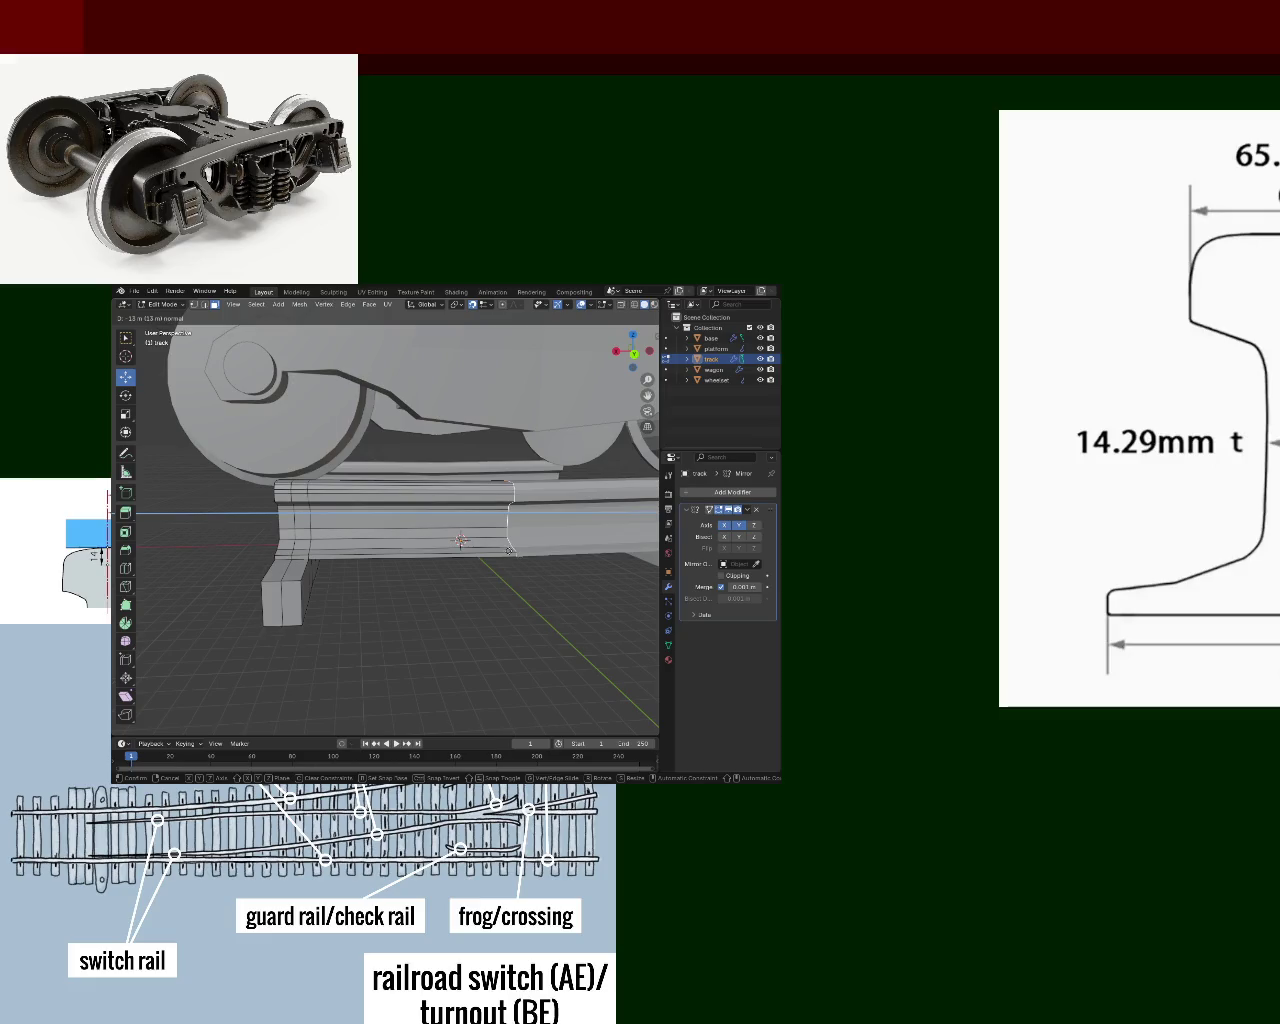
{"action": "left_click", "coordinate": [503, 549]}
- Extend the rail edge twice along the X axis
{"action": "middle_click_drag", "start_coordinate": [481, 572], "coordinate": [490, 570]}
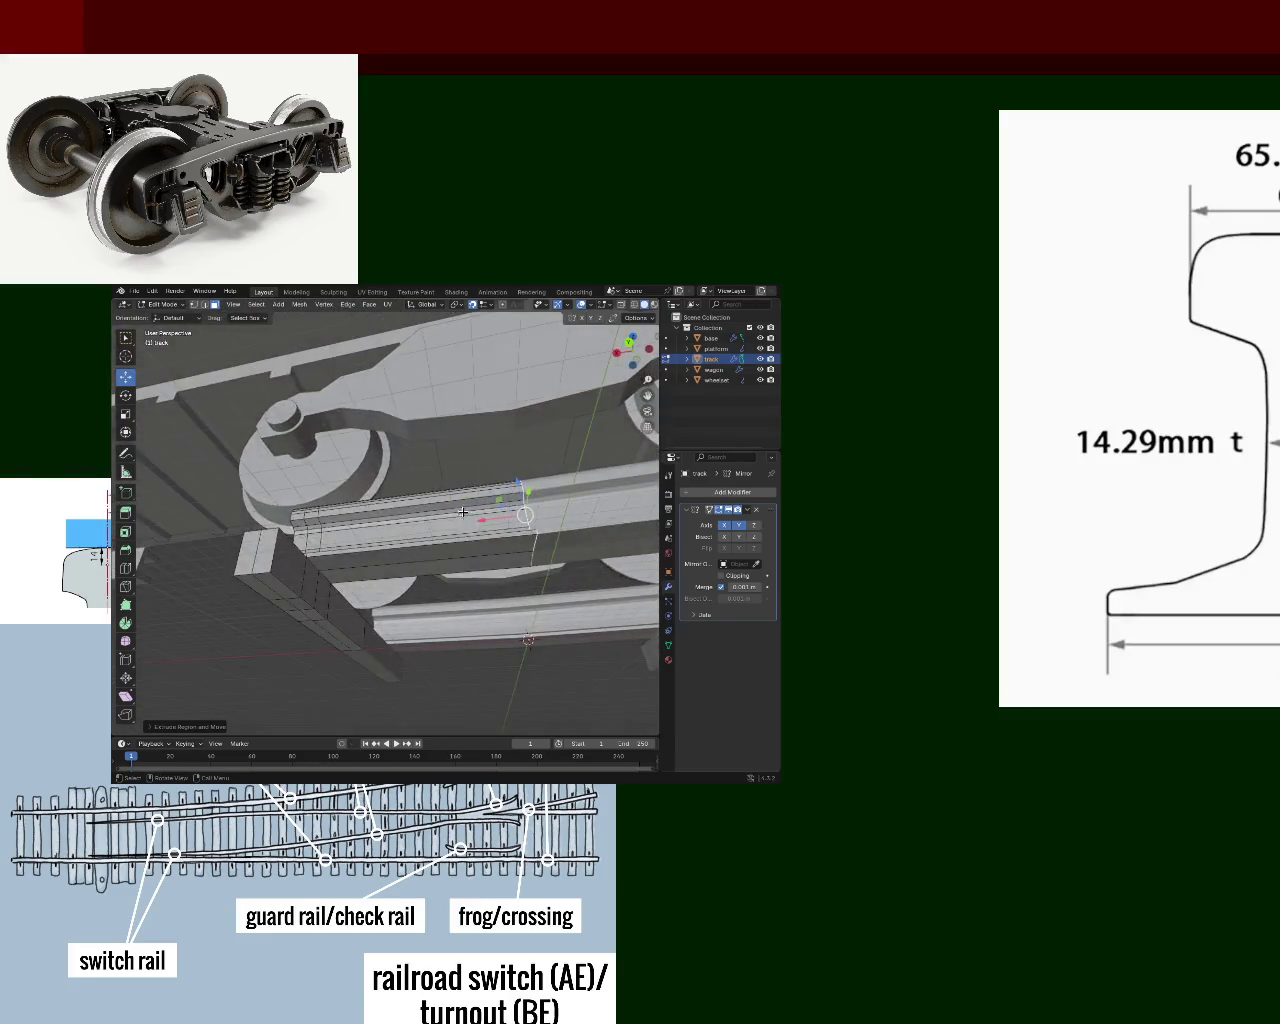
{"action": "mouse_move", "coordinate": [485, 513]}
{"action": "left_mouse_down"}
{"action": "mouse_move", "coordinate": [517, 514]}
{"action": "mouse_move", "coordinate": [485, 519]}
{"action": "mouse_move", "coordinate": [497, 544]}
{"action": "left_mouse_up"}
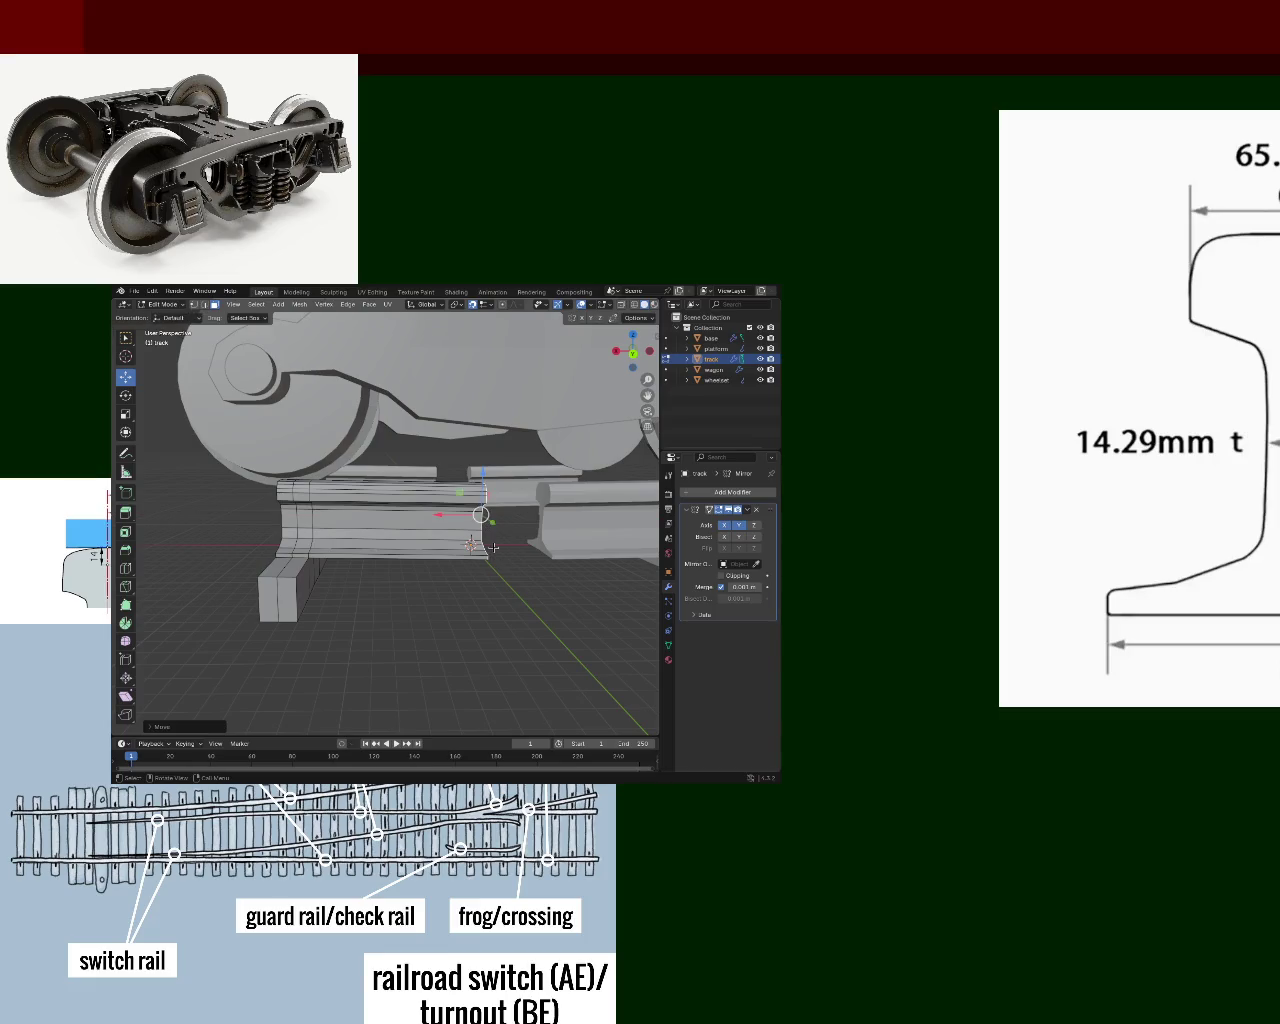
{"action": "key", "text": "e"}
{"action": "left_click", "coordinate": [505, 590]}
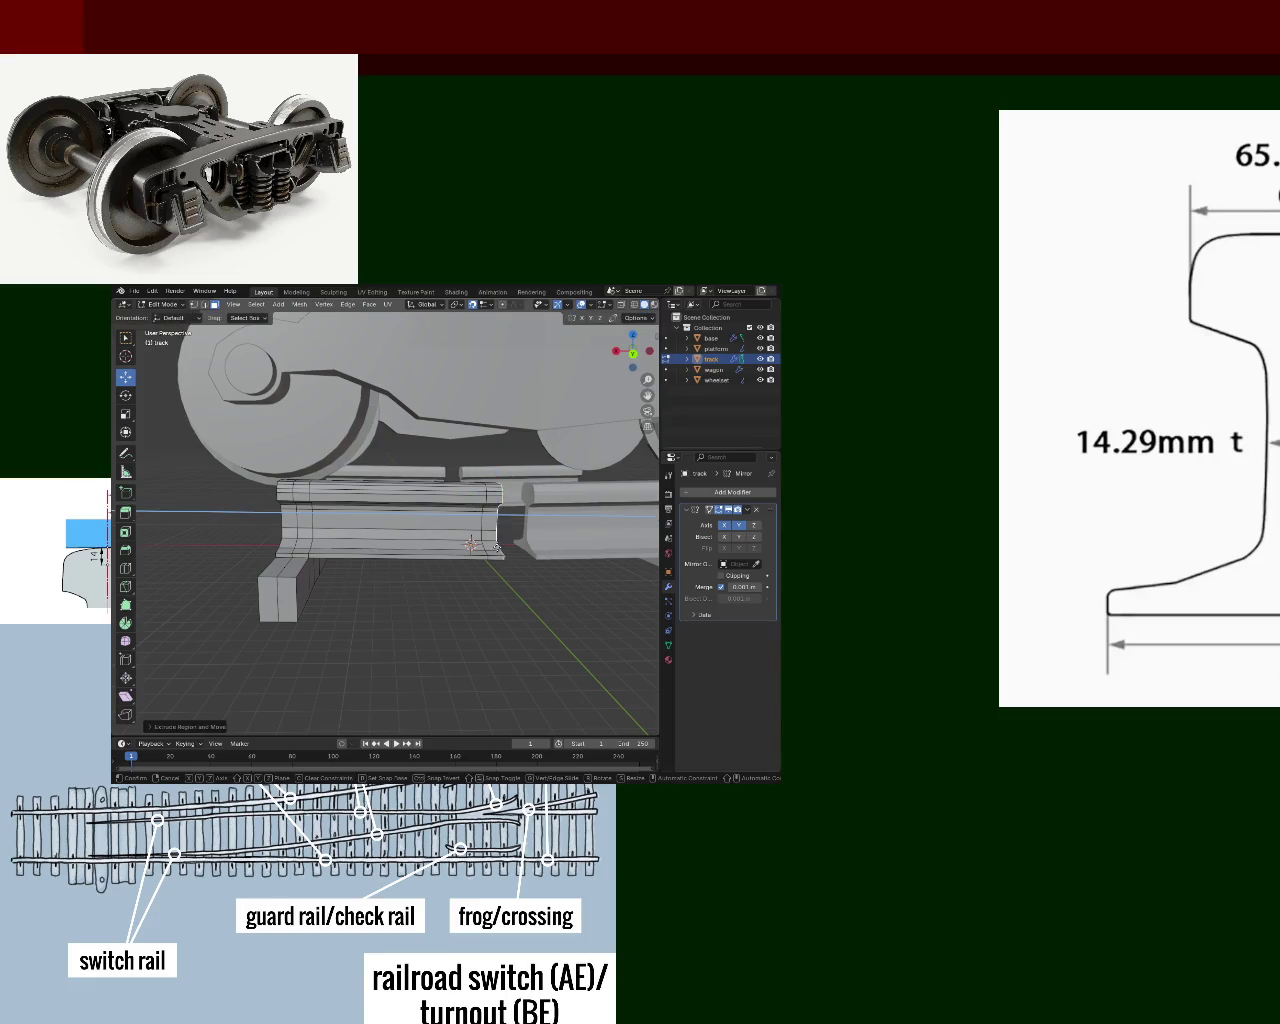
{"action": "key", "text": "e"}
{"action": "left_click", "coordinate": [513, 623]}
- Undo a stray downward extrusion and lengthen the rail end along the X axis
{"action": "middle_click_drag", "start_coordinate": [513, 623], "coordinate": [503, 566]}
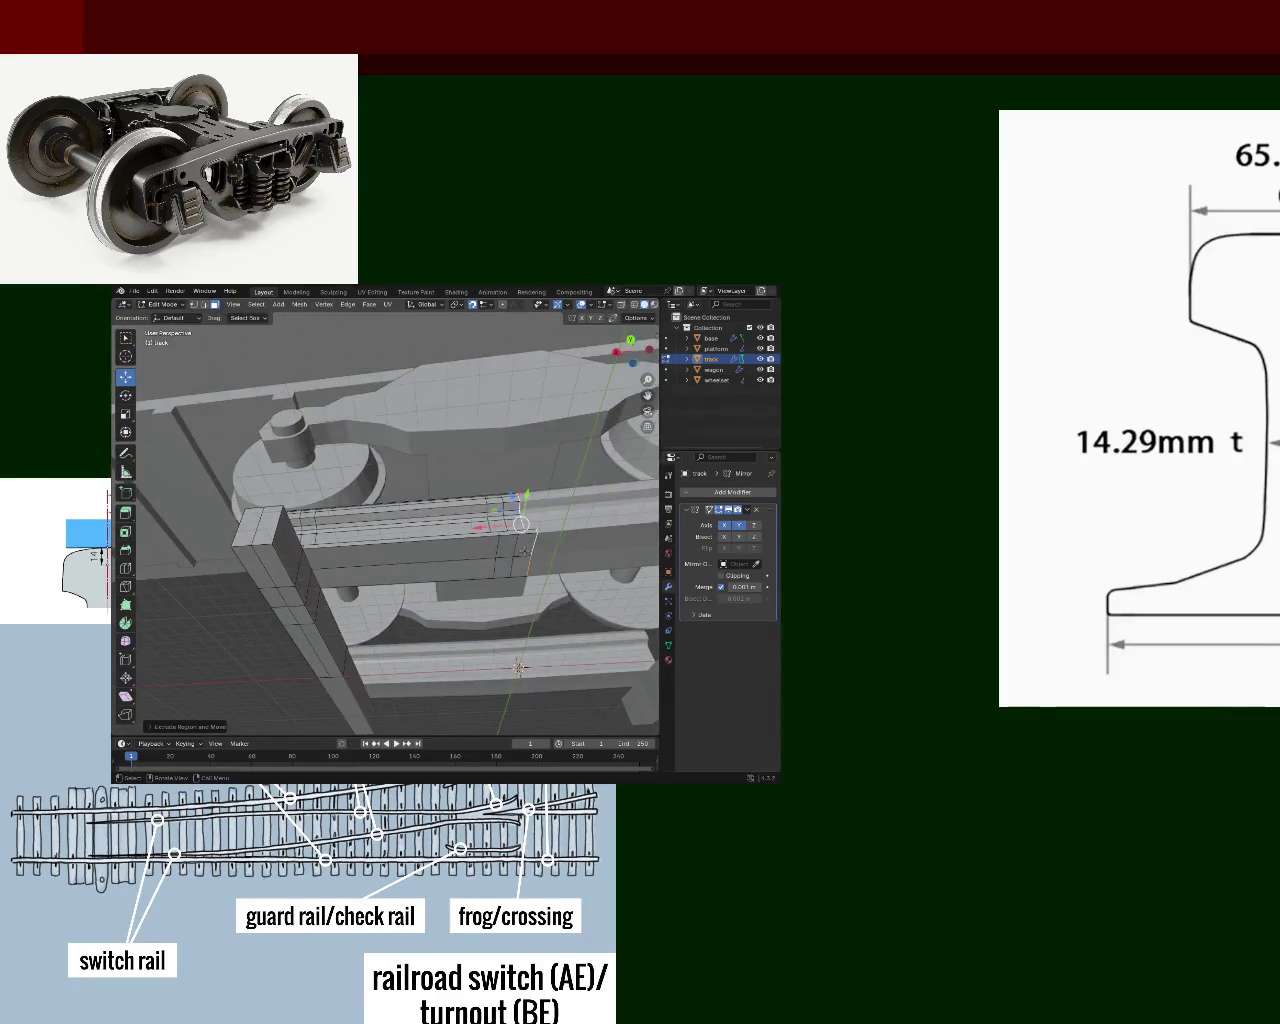
{"action": "left_click", "coordinate": [503, 566], "text": "shift"}
{"action": "key", "text": "e"}
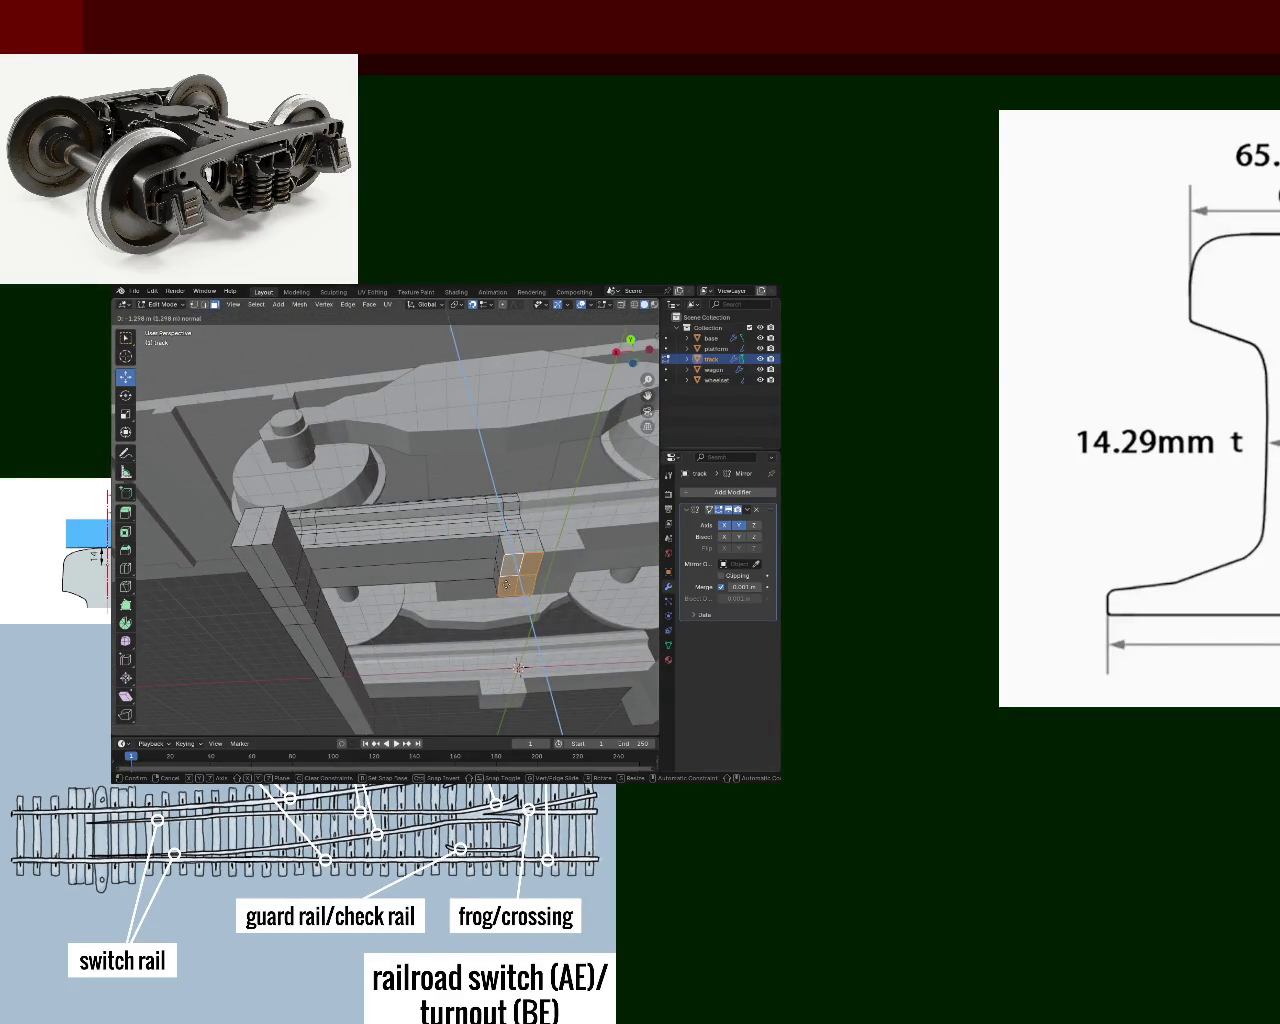
{"action": "left_click", "coordinate": [506, 591]}
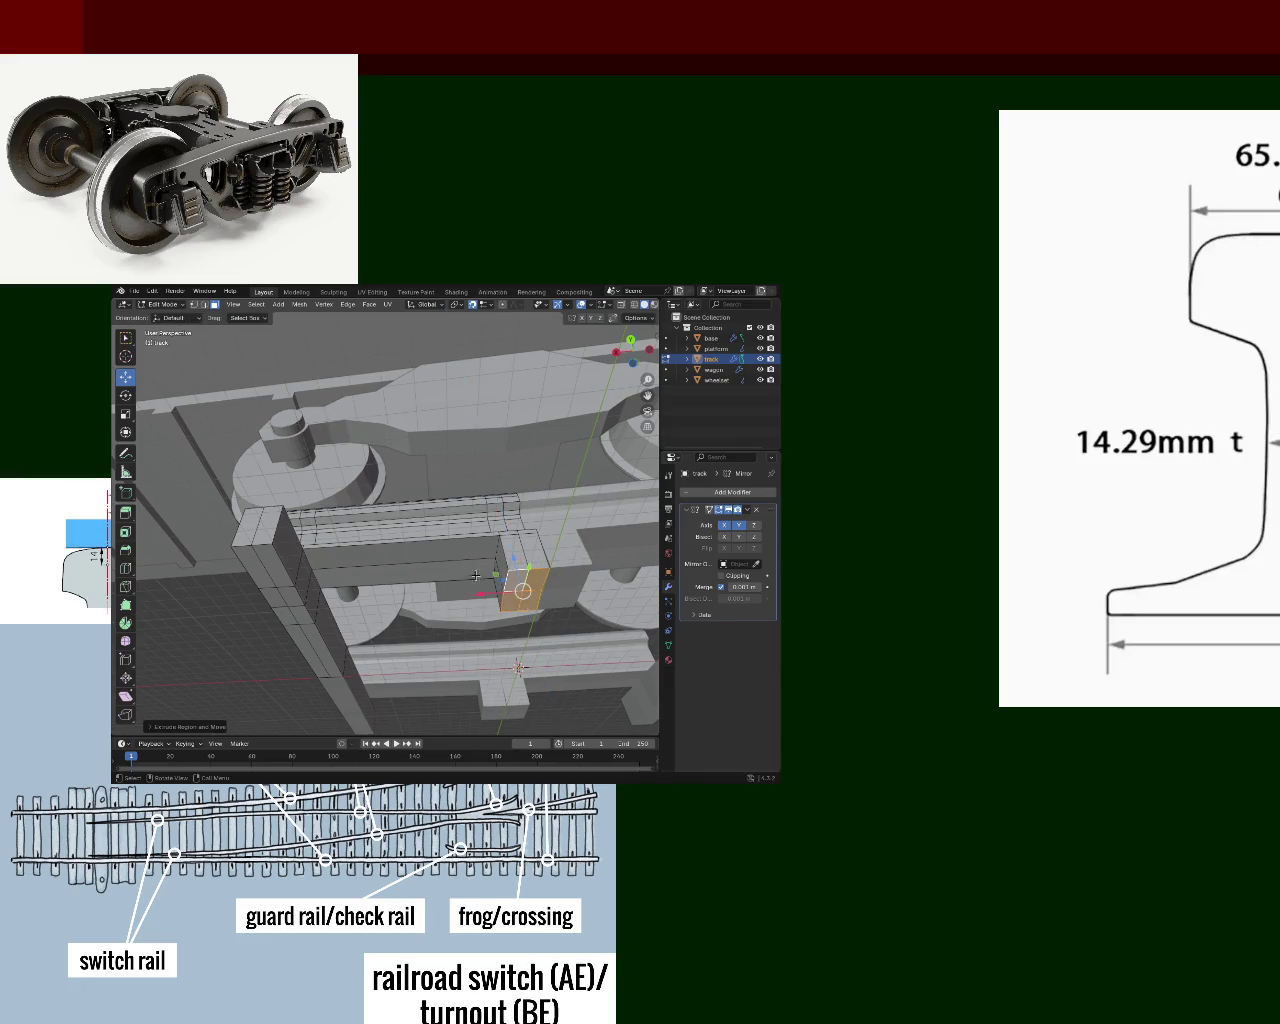
{"action": "middle_click_drag", "start_coordinate": [506, 591], "coordinate": [460, 618]}
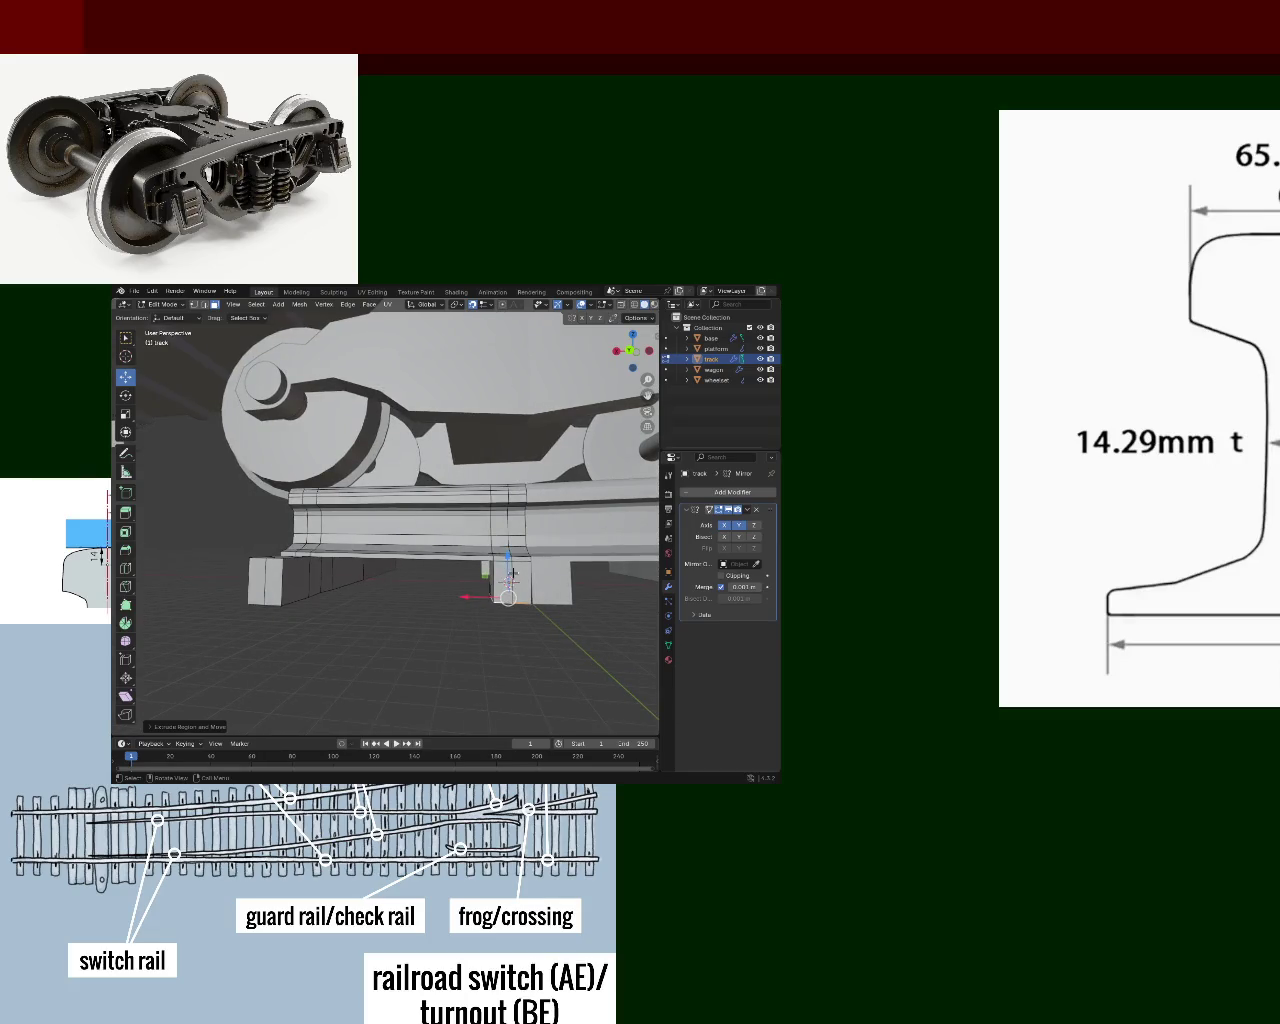
{"action": "mouse_move", "coordinate": [520, 580]}
{"action": "middle_mouse_down"}
{"action": "mouse_move", "coordinate": [497, 590]}
{"action": "mouse_move", "coordinate": [465, 561]}
{"action": "middle_mouse_up"}
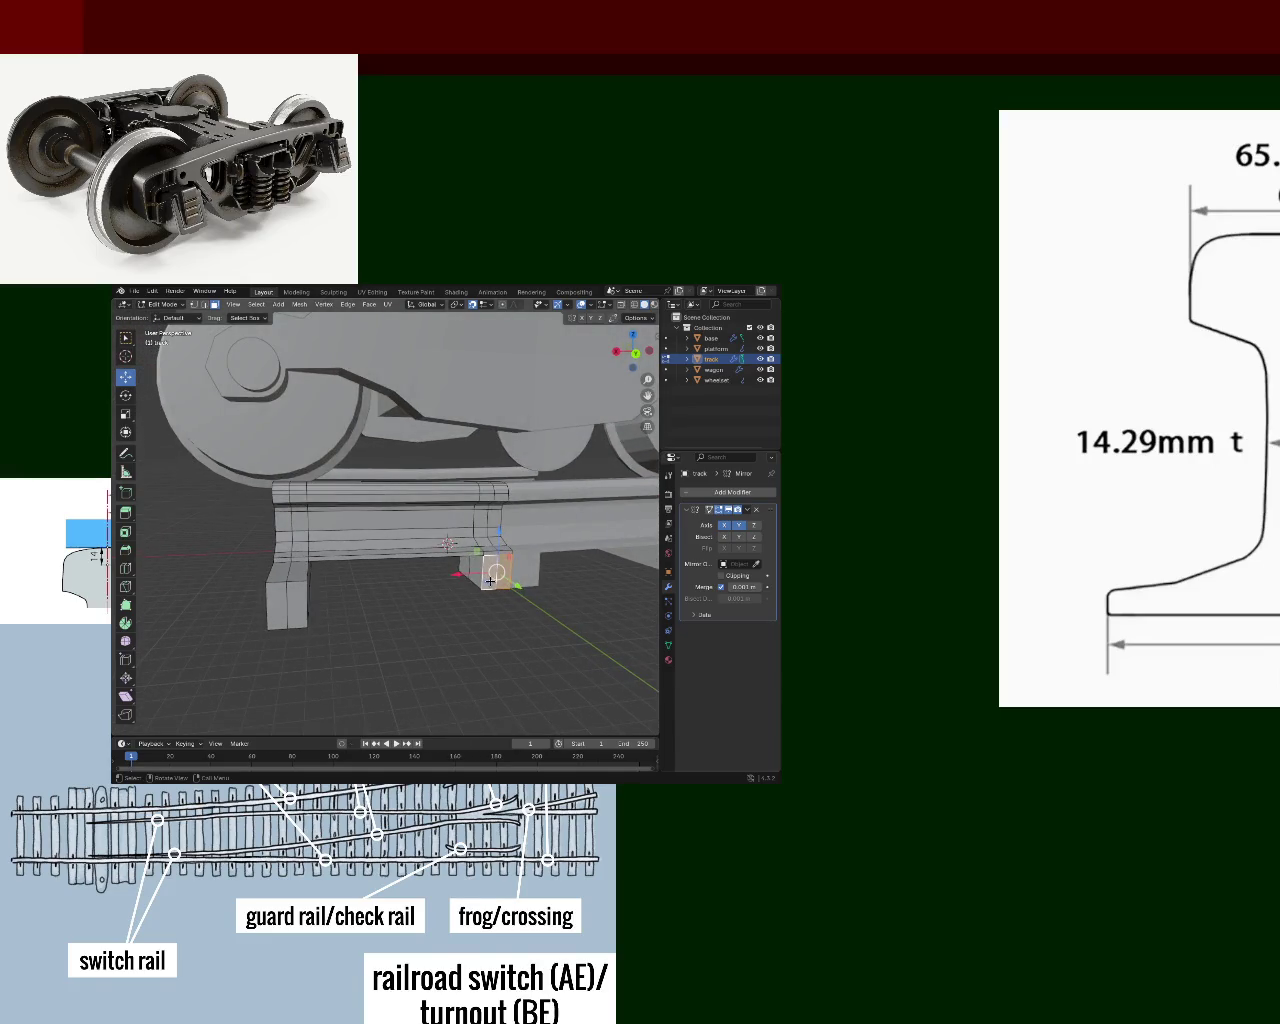
{"action": "key", "text": "ctrl+z"}
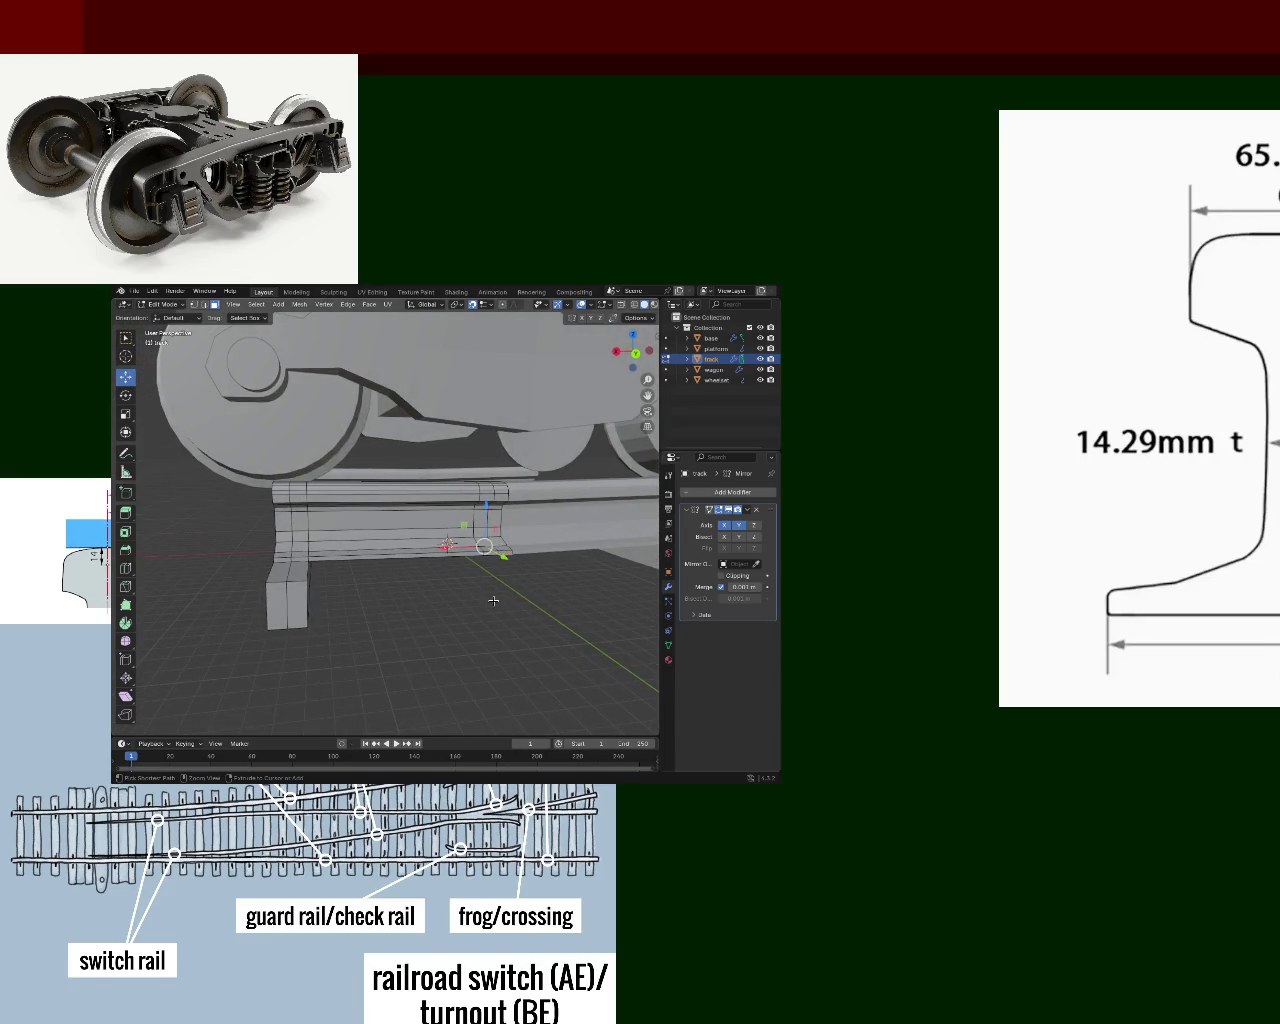
{"action": "key", "text": "ctrl+z"}
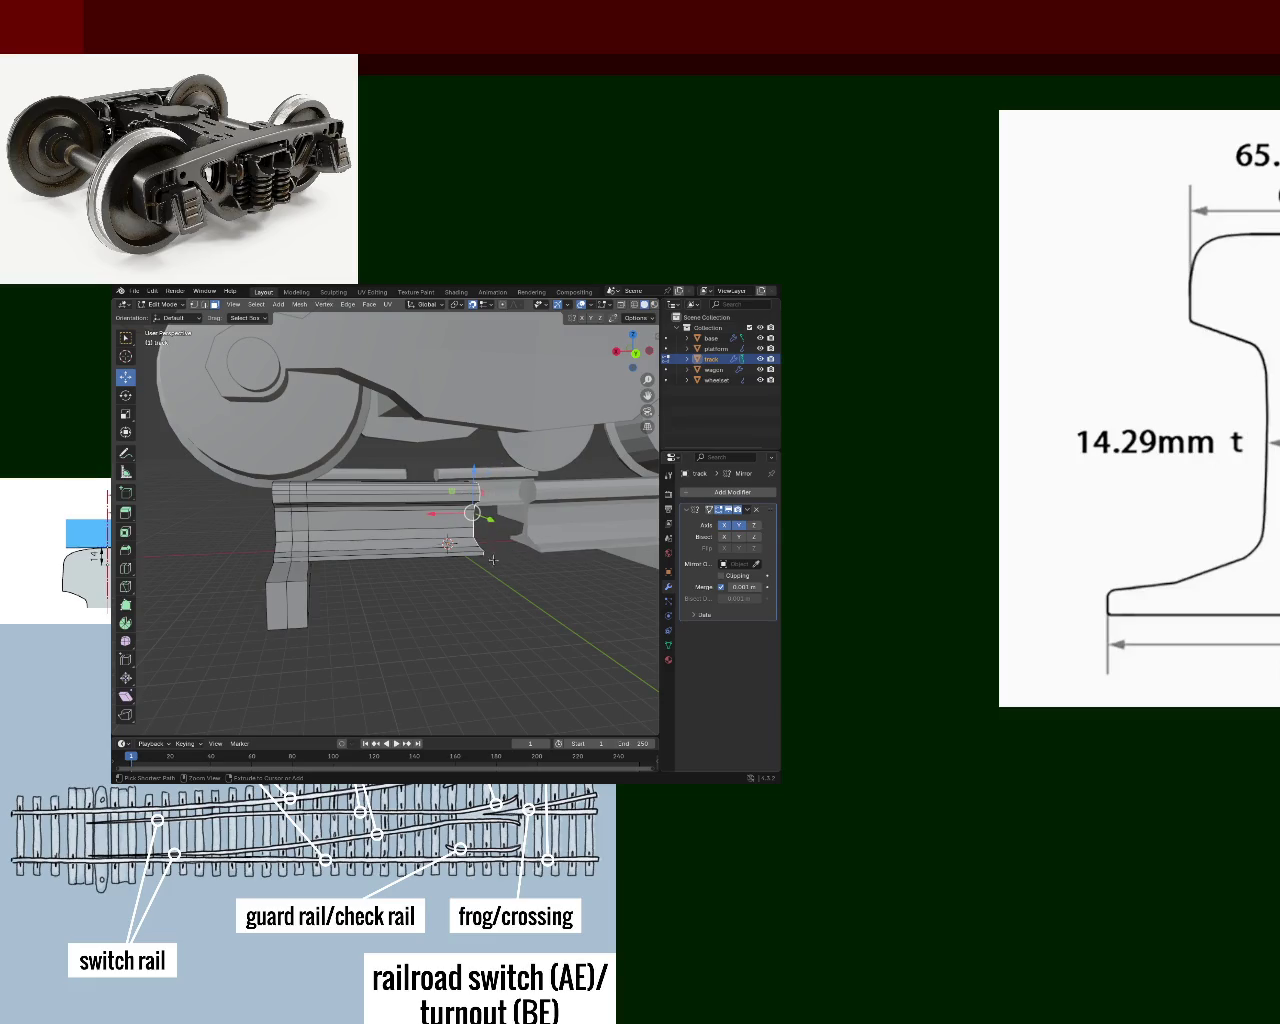
{"action": "key", "text": "g"}
{"action": "key", "text": "x"}
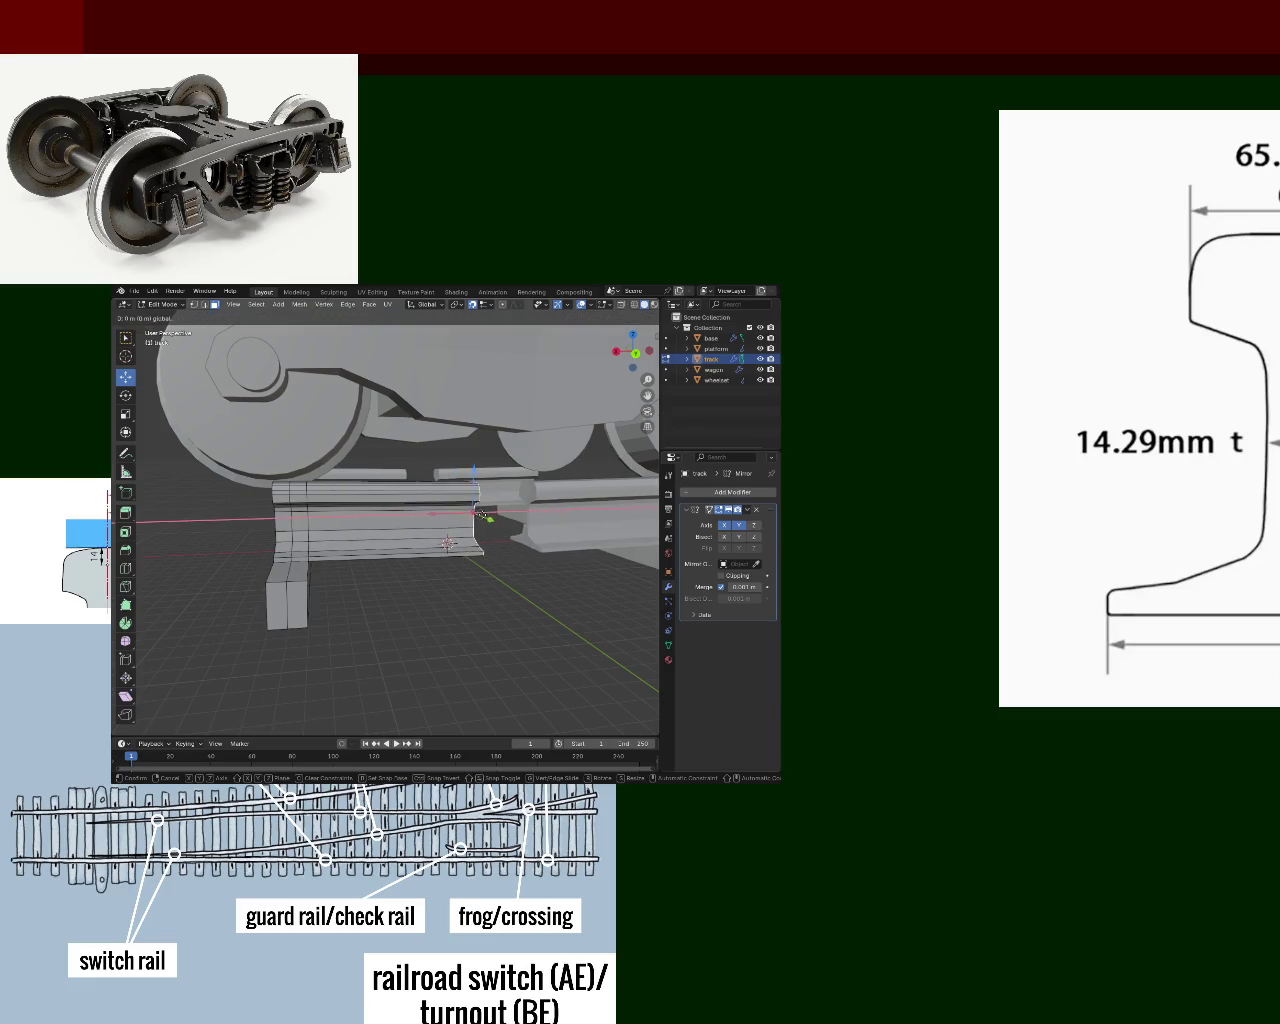
{"action": "left_click", "coordinate": [514, 569]}
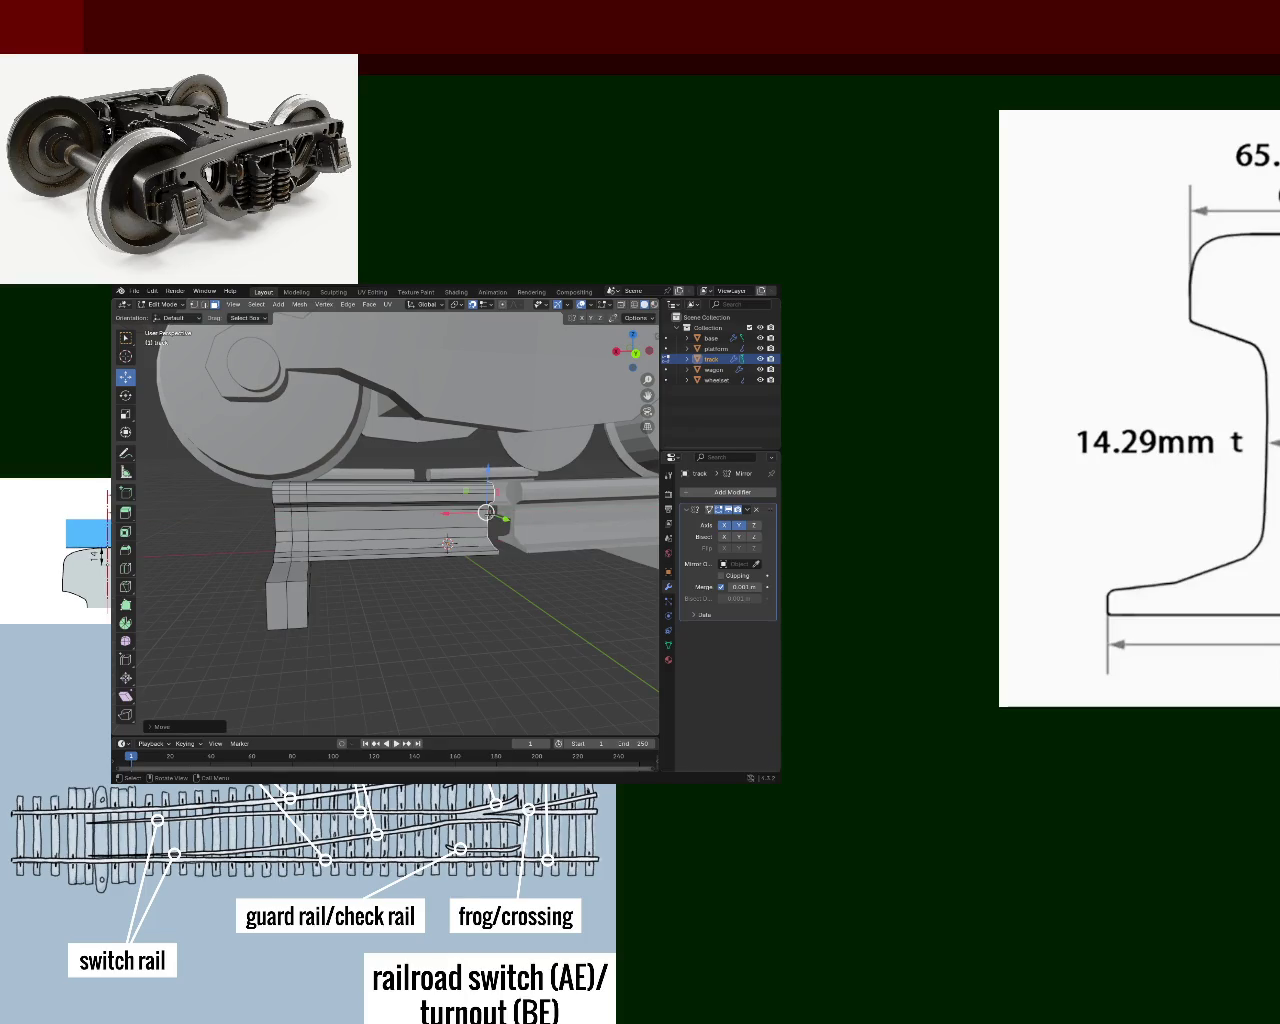
- Extrude a small face under the rail downward into a sleeper block
{"action": "middle_click_drag", "start_coordinate": [514, 569], "coordinate": [489, 549]}
{"action": "left_click", "coordinate": [508, 563]}
{"action": "key", "text": "e"}
{"action": "left_click", "coordinate": [504, 613]}
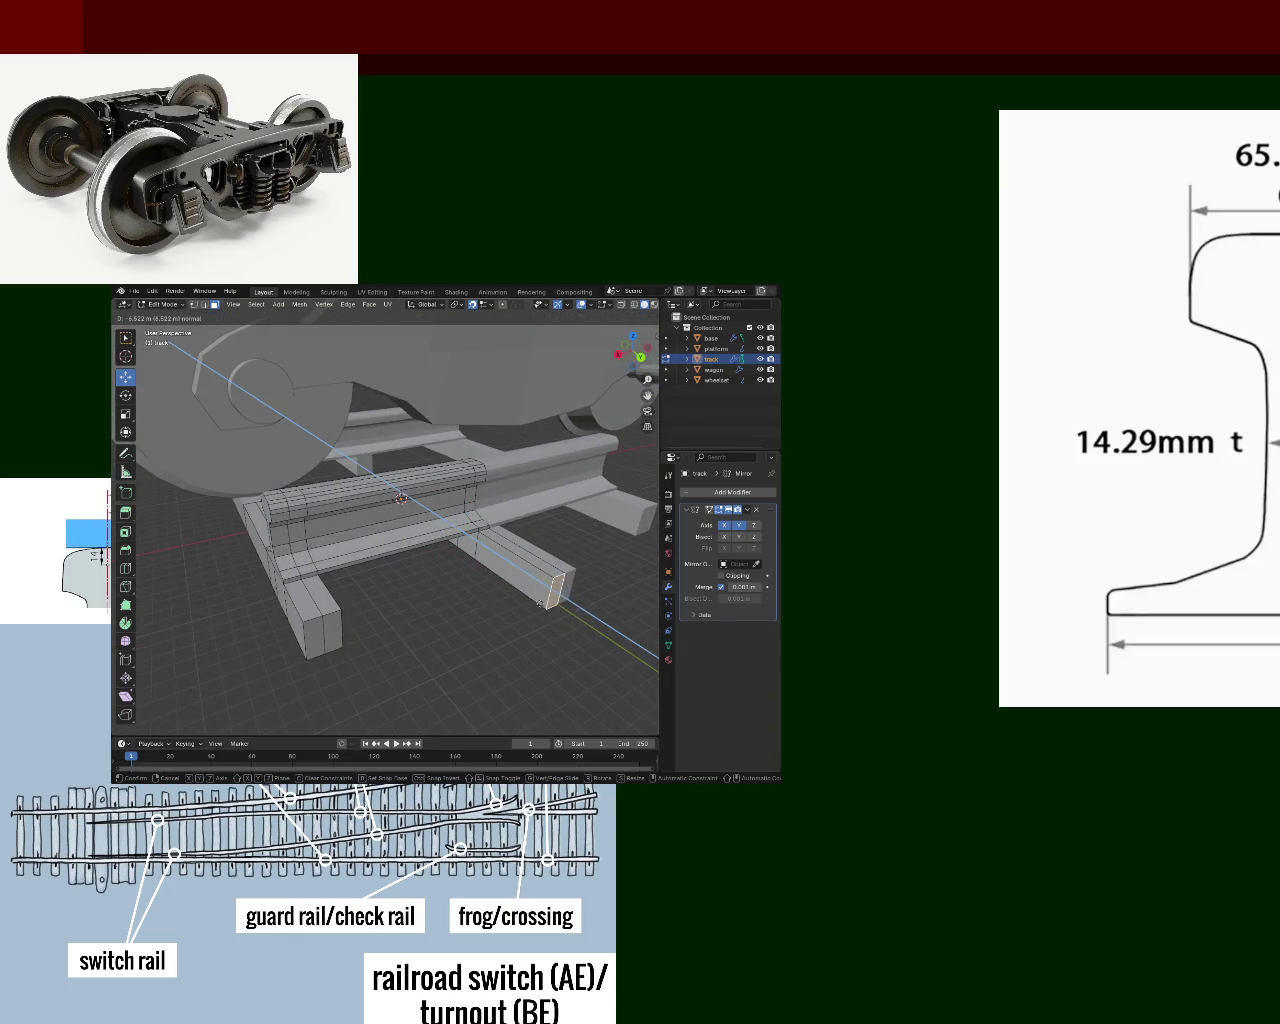
{"action": "left_click", "coordinate": [516, 578]}
- Extrude another block about 6.5 m along its normal to form a sleeper under the rail
{"action": "mouse_move", "coordinate": [516, 578]}
{"action": "middle_mouse_down"}
{"action": "mouse_move", "coordinate": [554, 586]}
{"action": "mouse_move", "coordinate": [385, 569]}
{"action": "mouse_move", "coordinate": [415, 536]}
{"action": "mouse_move", "coordinate": [444, 584]}
{"action": "middle_mouse_up"}
{"action": "scroll", "coordinate": [470, 575], "scroll_direction": "up", "scroll_amount": 5}
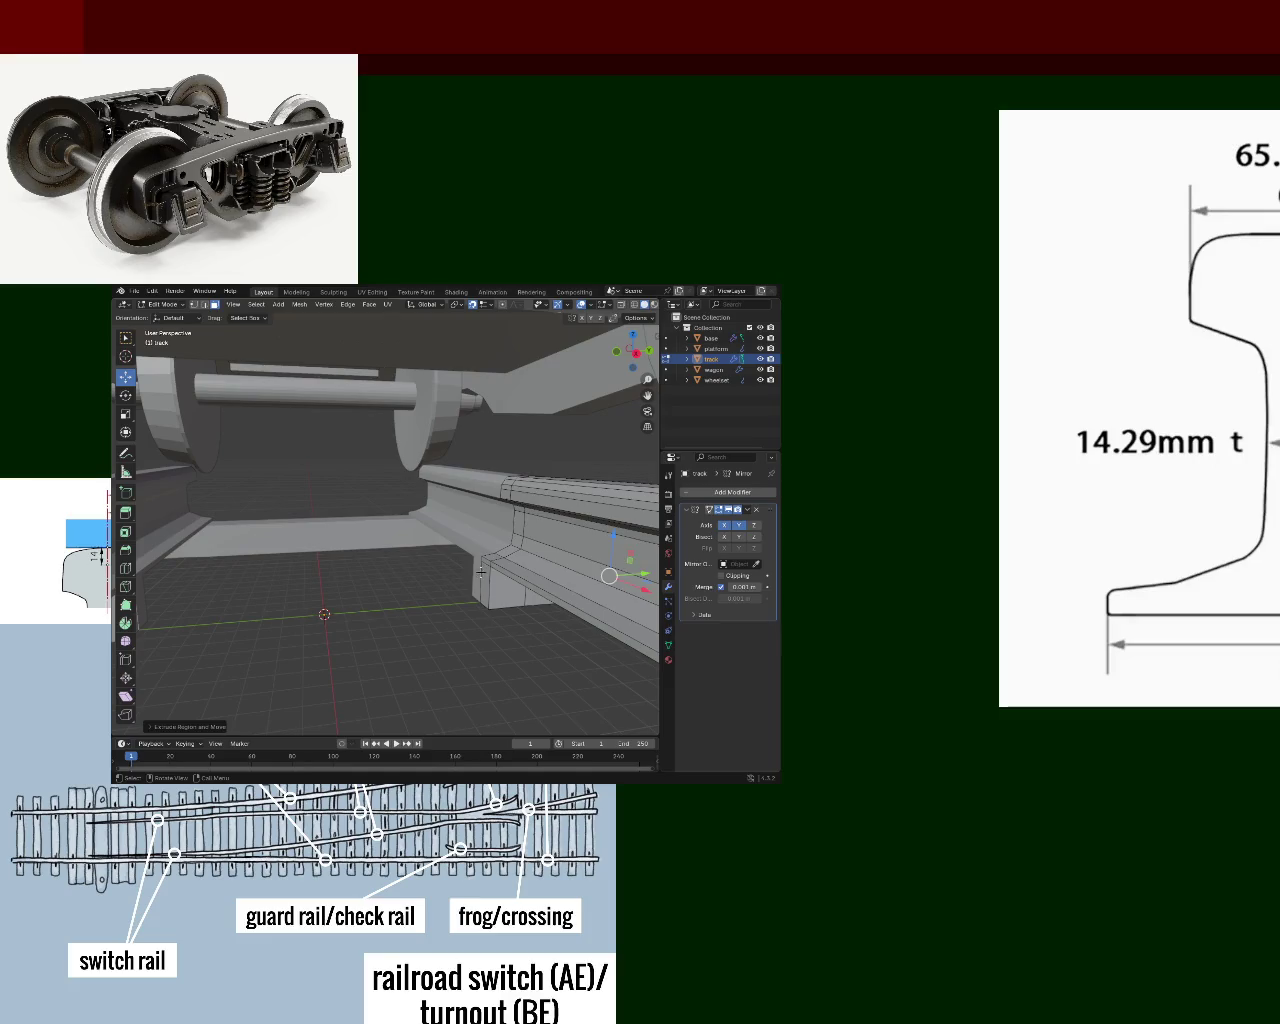
{"action": "key", "text": "e"}
{"action": "left_click", "coordinate": [326, 616]}
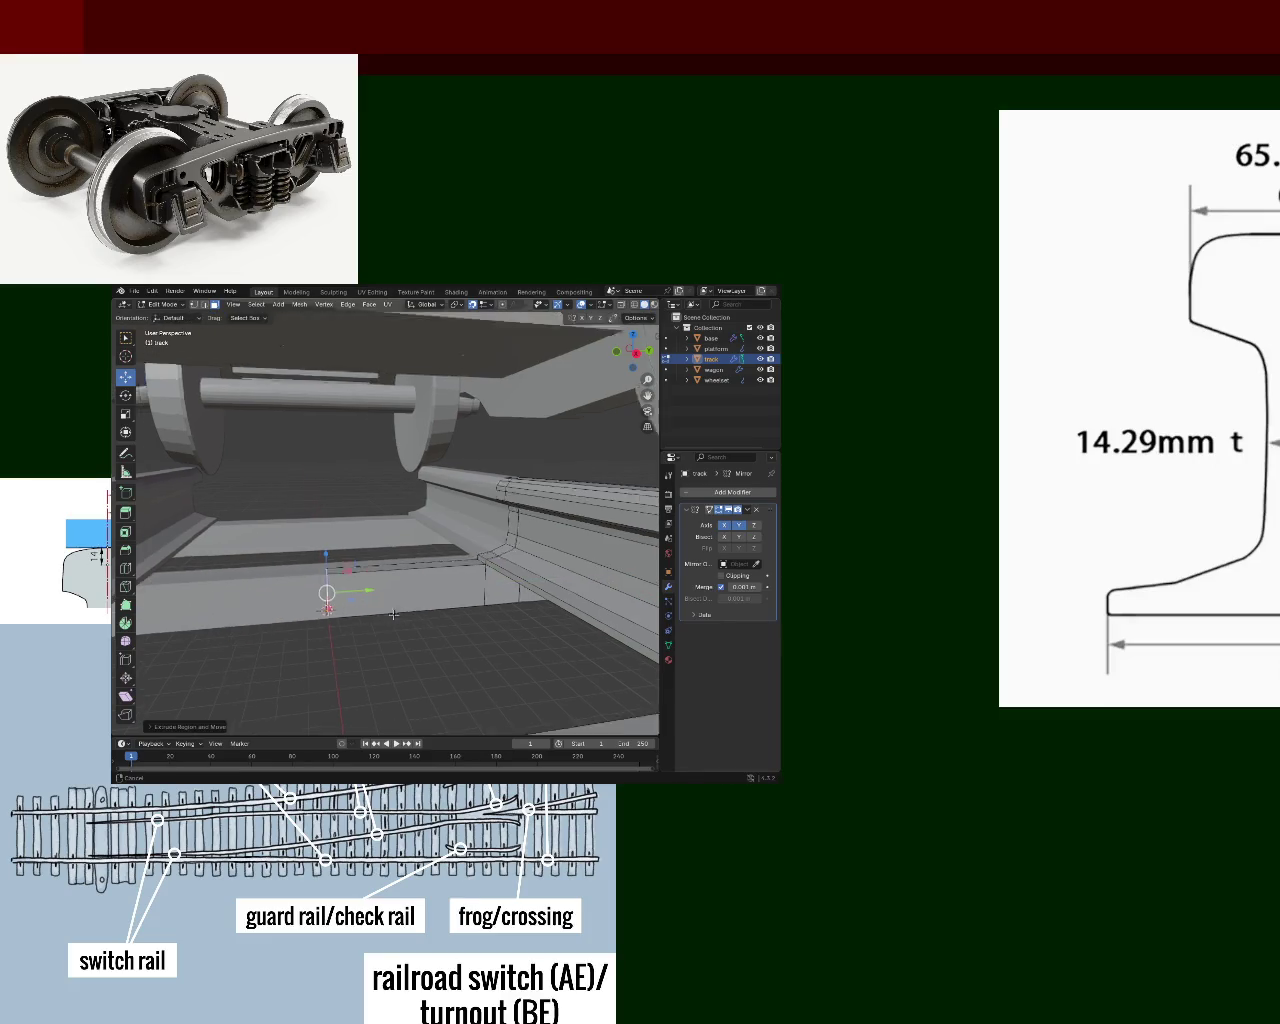
{"action": "middle_click_drag", "start_coordinate": [326, 616], "coordinate": [466, 568]}
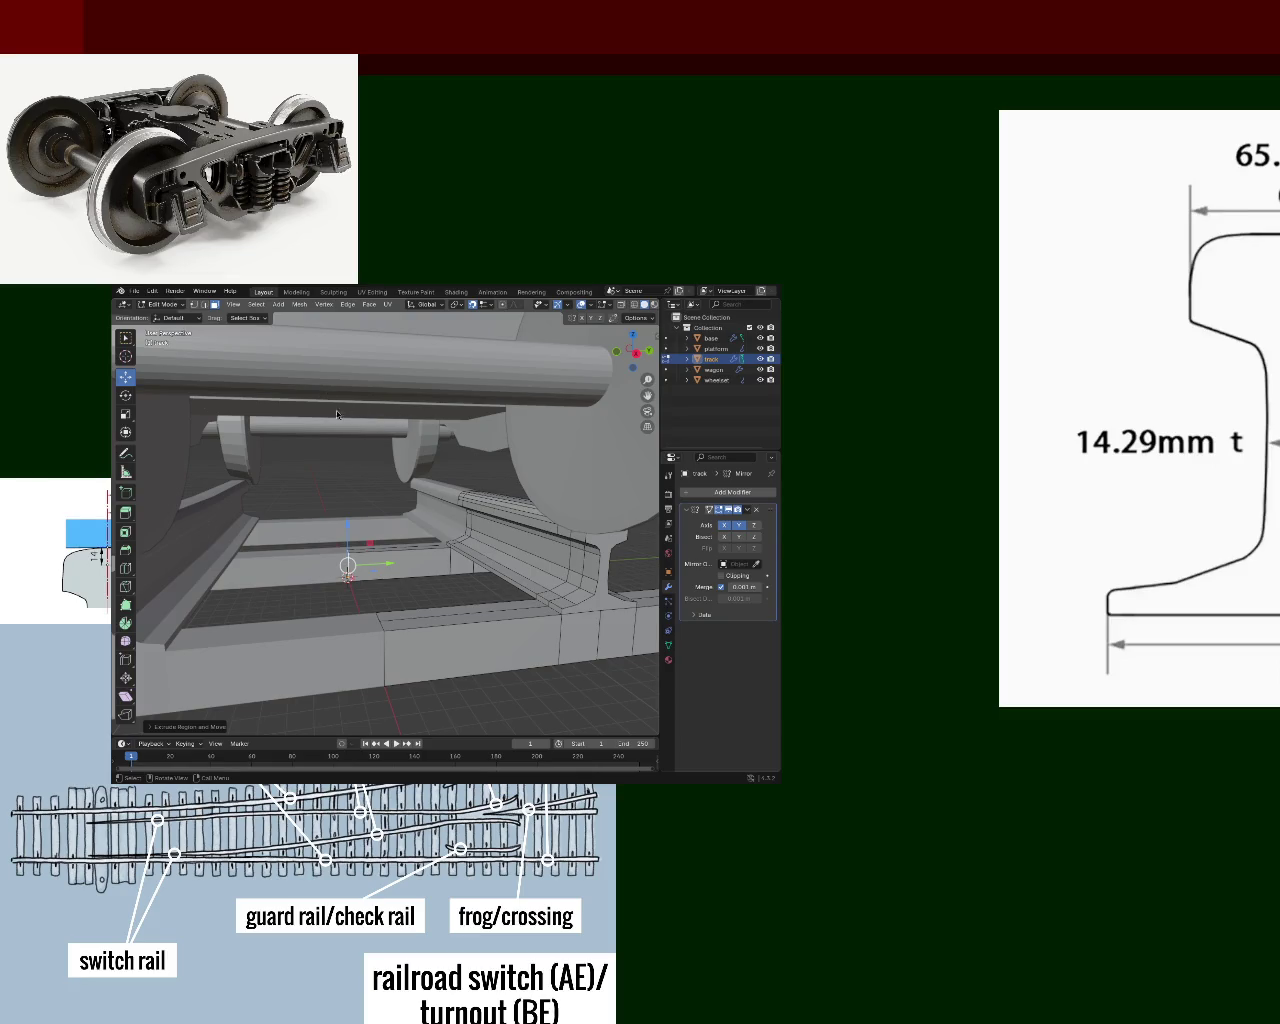
{"action": "scroll", "coordinate": [447, 490], "scroll_direction": "down", "scroll_amount": 10}
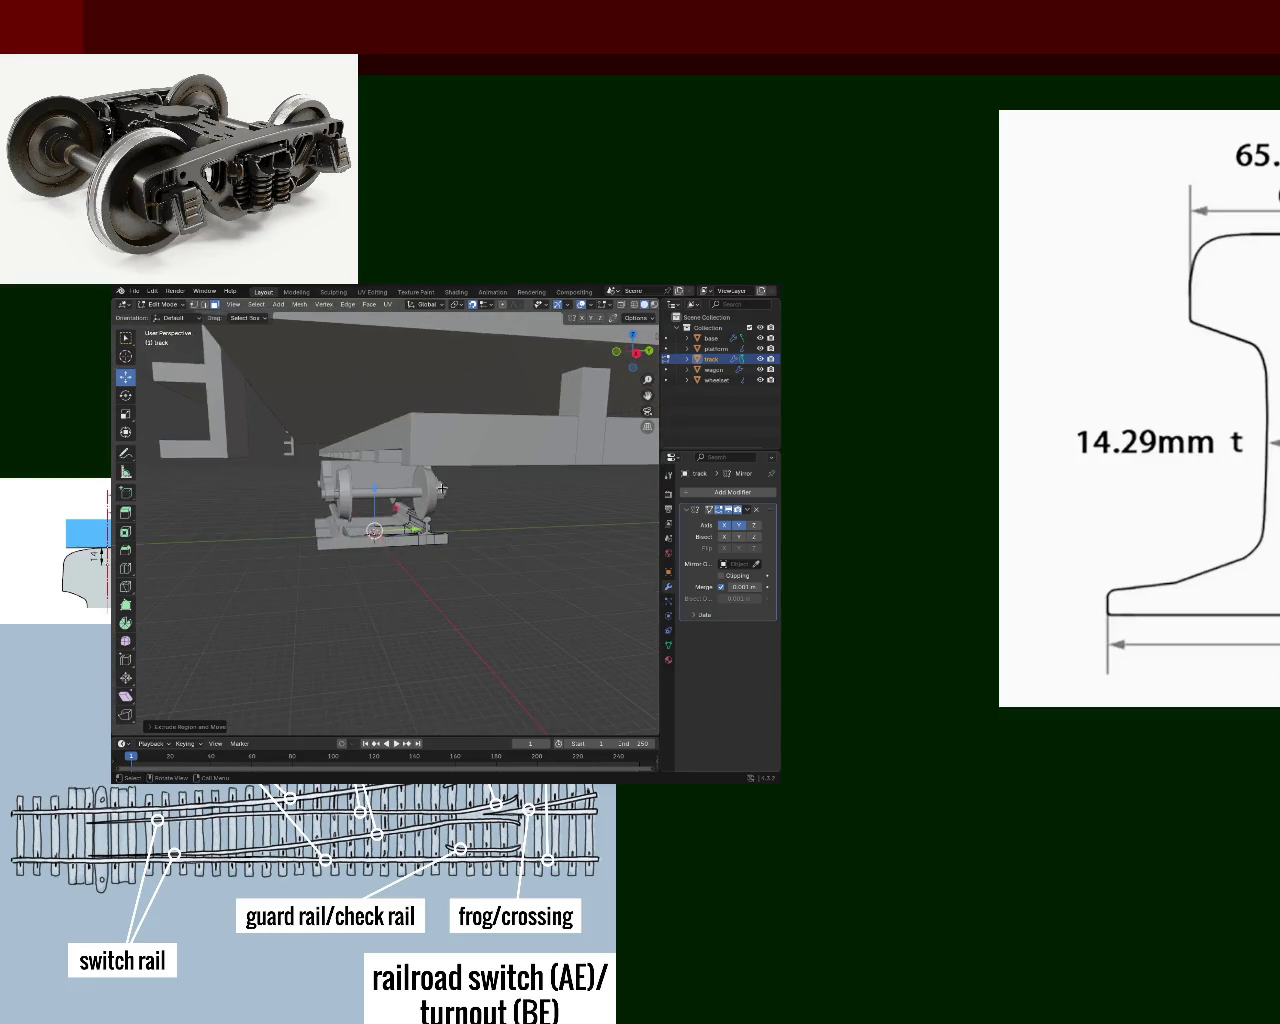
{"action": "scroll", "coordinate": [447, 490], "scroll_direction": "up", "scroll_amount": 6}
{"action": "mouse_move", "coordinate": [447, 490]}
{"action": "middle_mouse_down"}
{"action": "mouse_move", "coordinate": [370, 458]}
{"action": "mouse_move", "coordinate": [408, 562]}
{"action": "mouse_move", "coordinate": [500, 526]}
{"action": "mouse_move", "coordinate": [510, 552]}
{"action": "mouse_move", "coordinate": [384, 529]}
{"action": "mouse_move", "coordinate": [531, 568]}
{"action": "mouse_move", "coordinate": [417, 585]}
{"action": "mouse_move", "coordinate": [609, 547]}
{"action": "mouse_move", "coordinate": [125, 492]}
{"action": "mouse_move", "coordinate": [147, 557]}
{"action": "mouse_move", "coordinate": [529, 561]}
{"action": "mouse_move", "coordinate": [401, 565]}
{"action": "middle_mouse_up"}
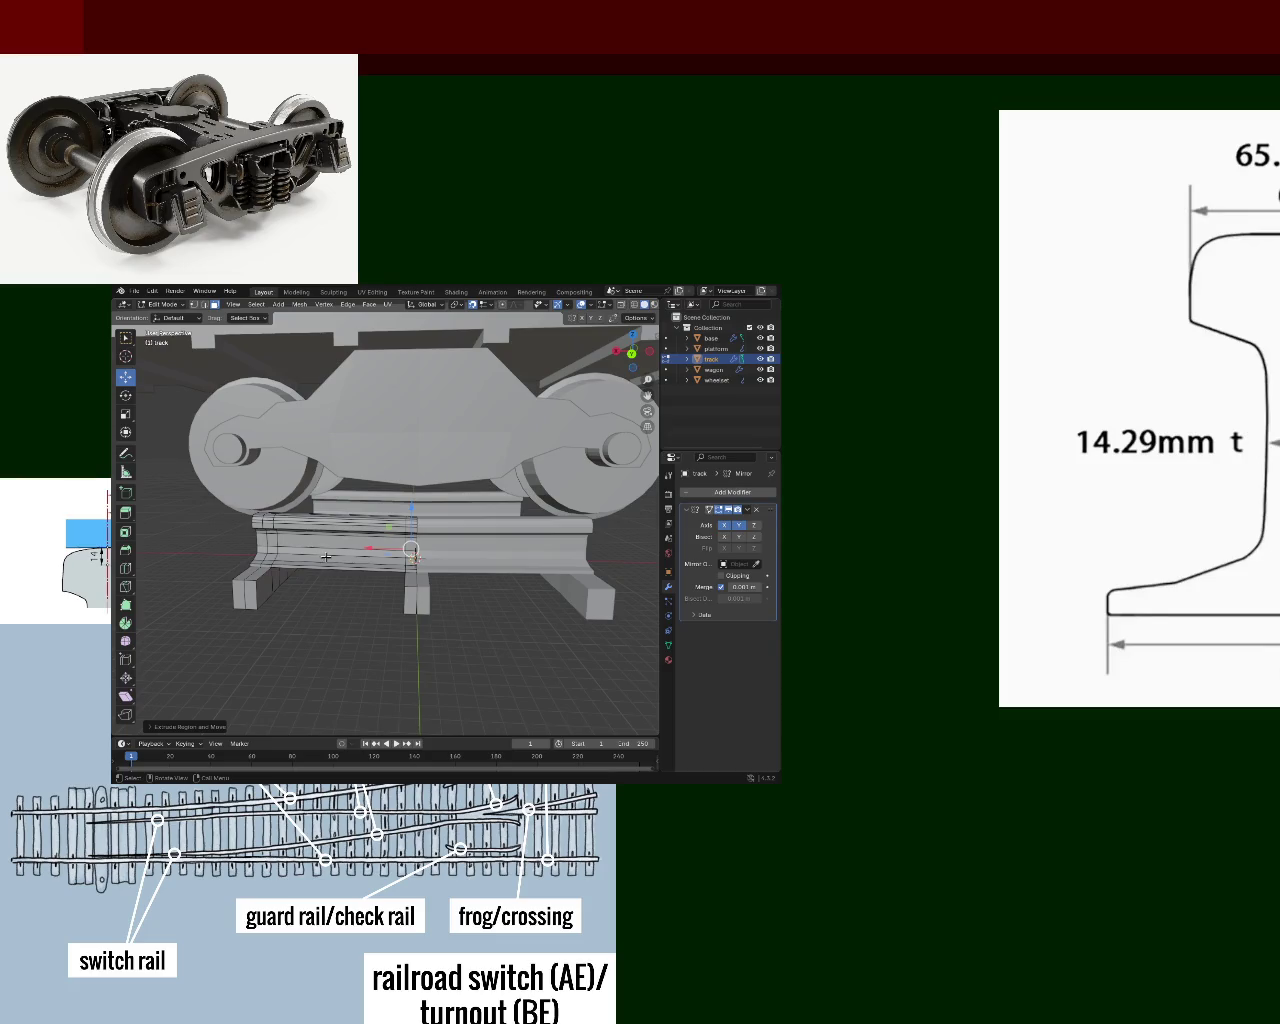
{"action": "mouse_move", "coordinate": [329, 550]}
{"action": "middle_mouse_down"}
{"action": "mouse_move", "coordinate": [409, 538]}
{"action": "mouse_move", "coordinate": [360, 545]}
{"action": "mouse_move", "coordinate": [388, 538]}
{"action": "middle_mouse_up"}
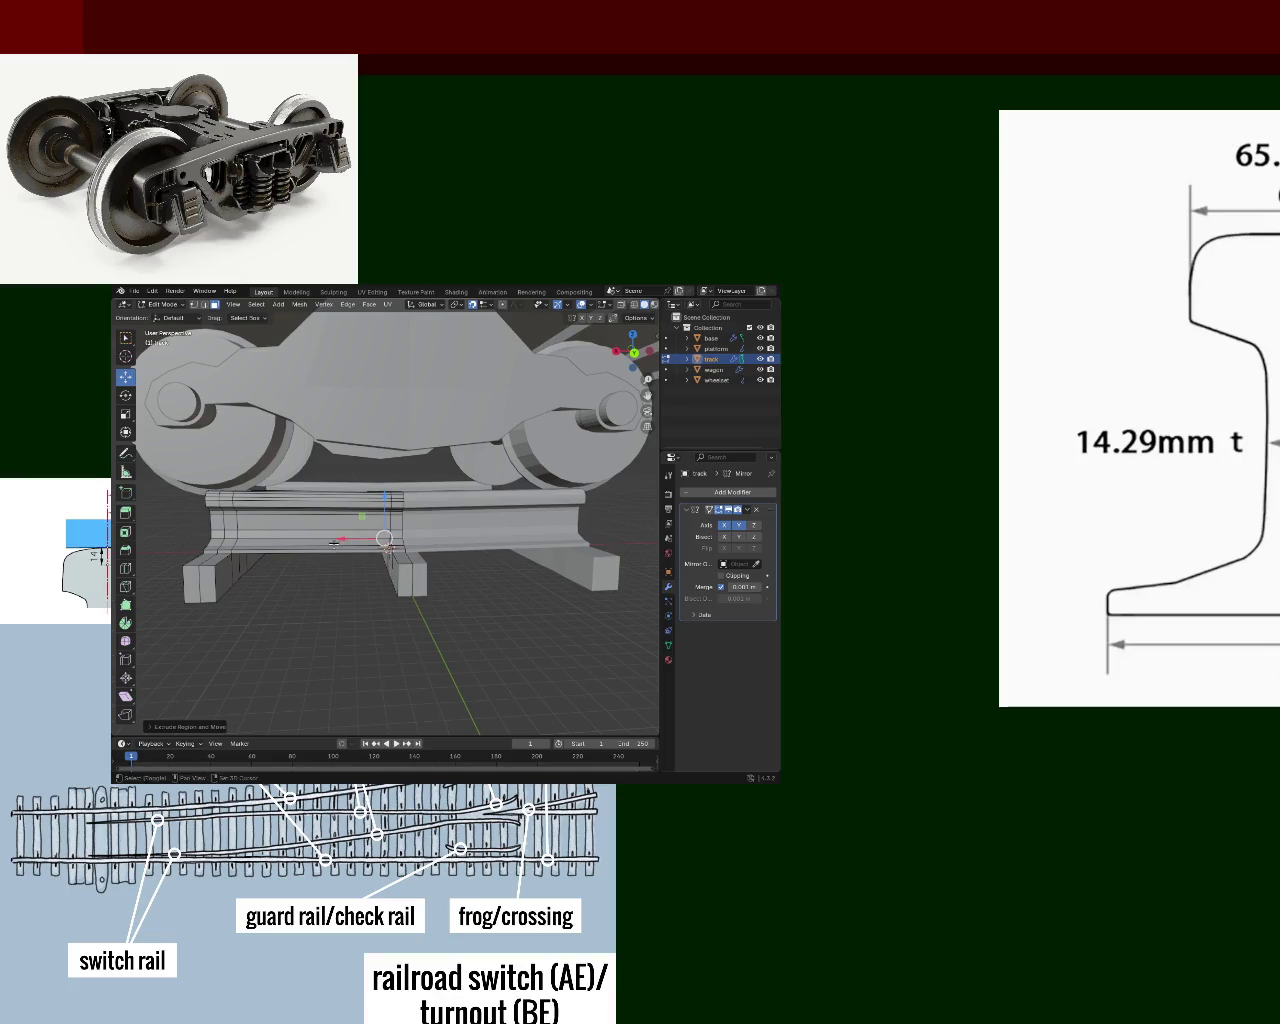
{"action": "middle_click_drag", "start_coordinate": [349, 538], "coordinate": [366, 473]}
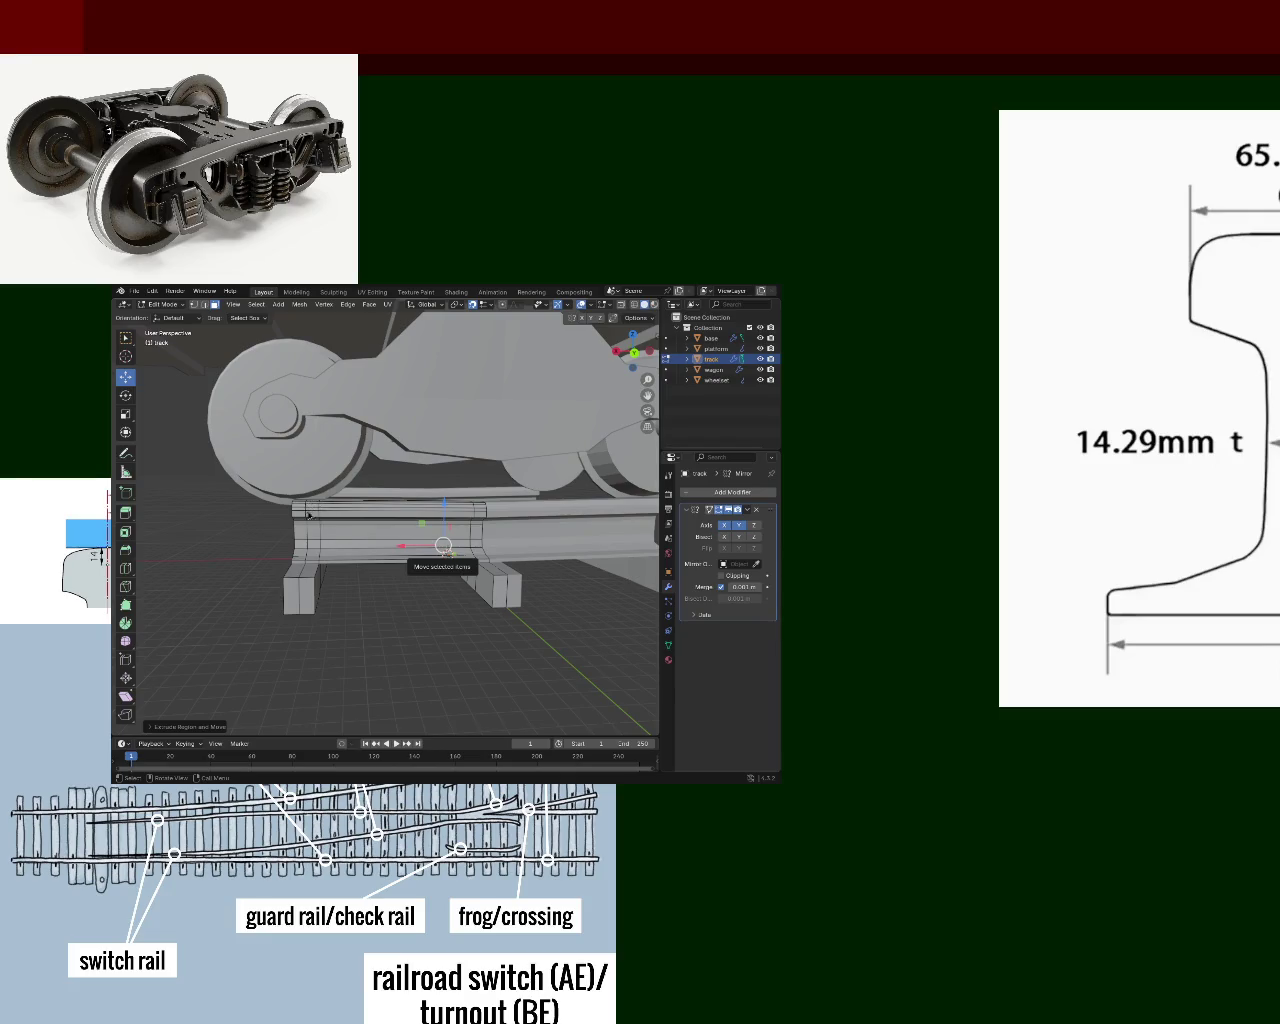
{"action": "middle_click_drag", "start_coordinate": [506, 422], "coordinate": [317, 561]}
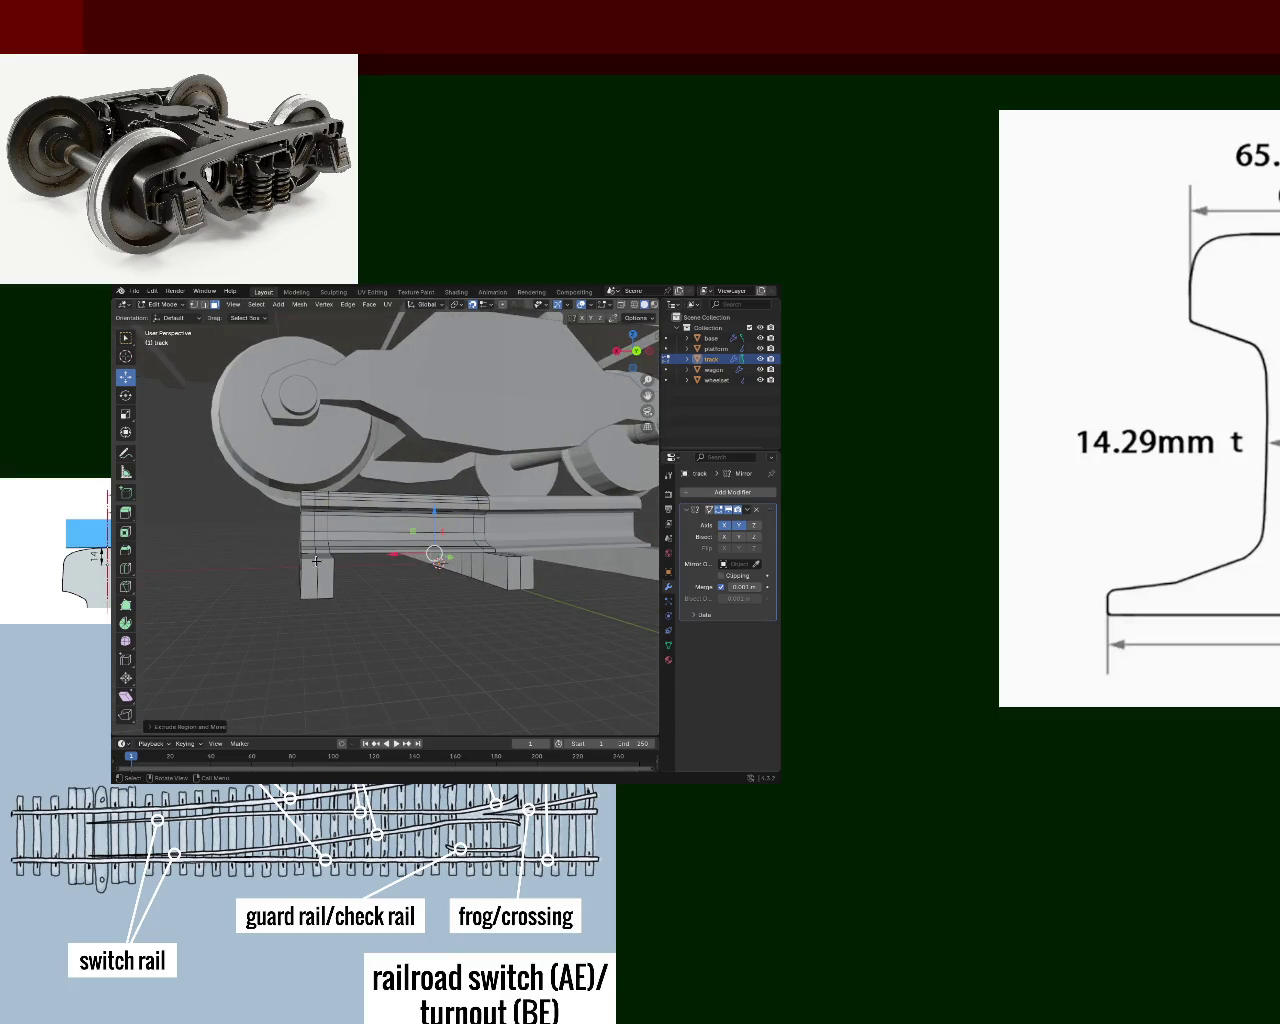
- Switch between Right and Front Orthographic views to inspect the rails and sleepers
{"action": "key", "text": "KP_1"}
{"action": "key", "text": "KP_3"}
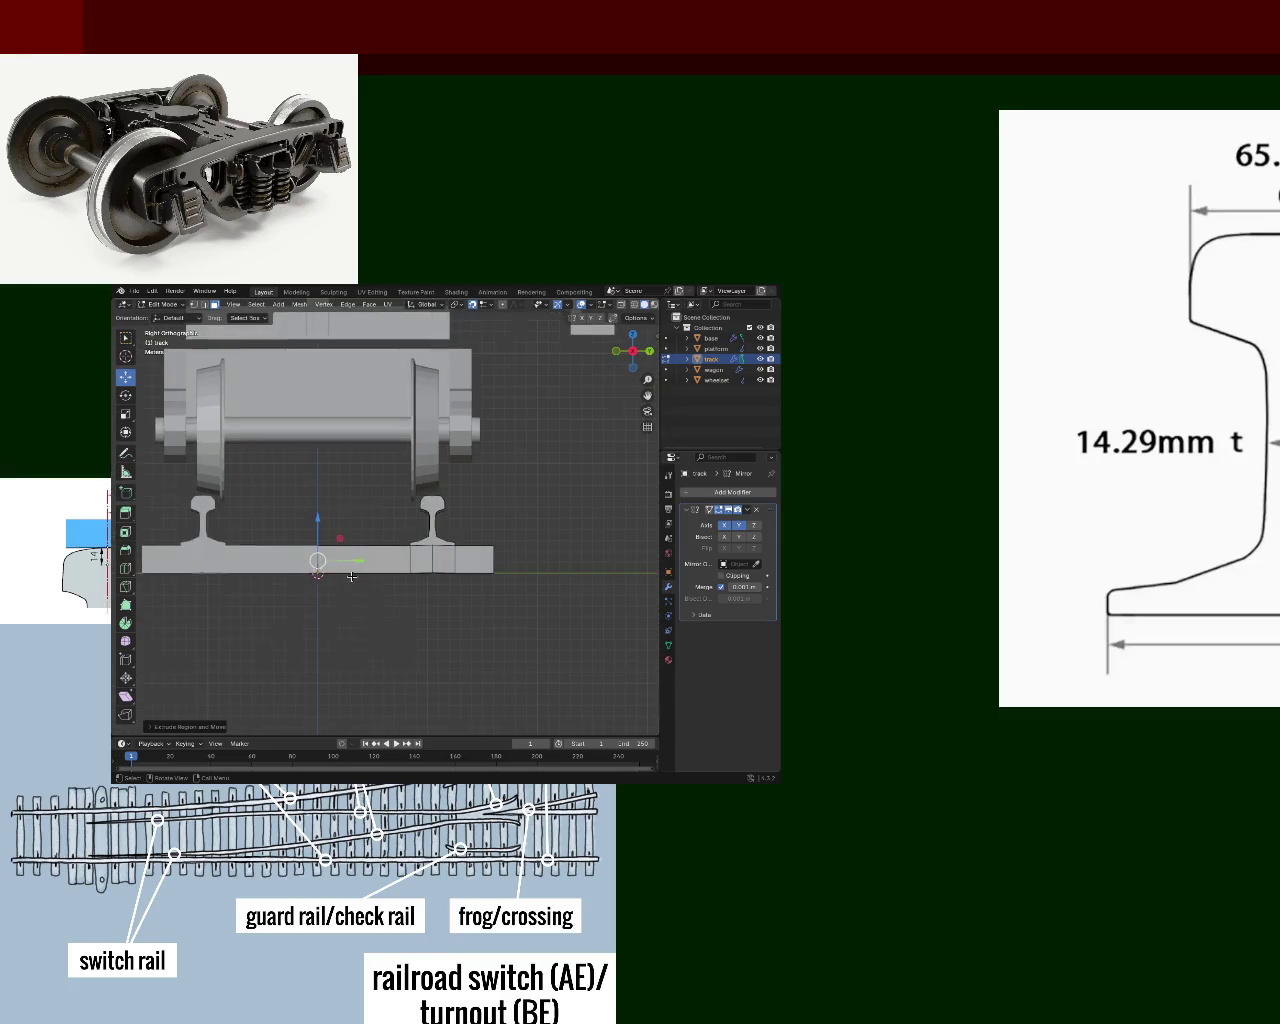
{"action": "key", "text": "KP_1"}
{"action": "key", "text": "KP_3"}
{"action": "key", "text": "KP_1"}
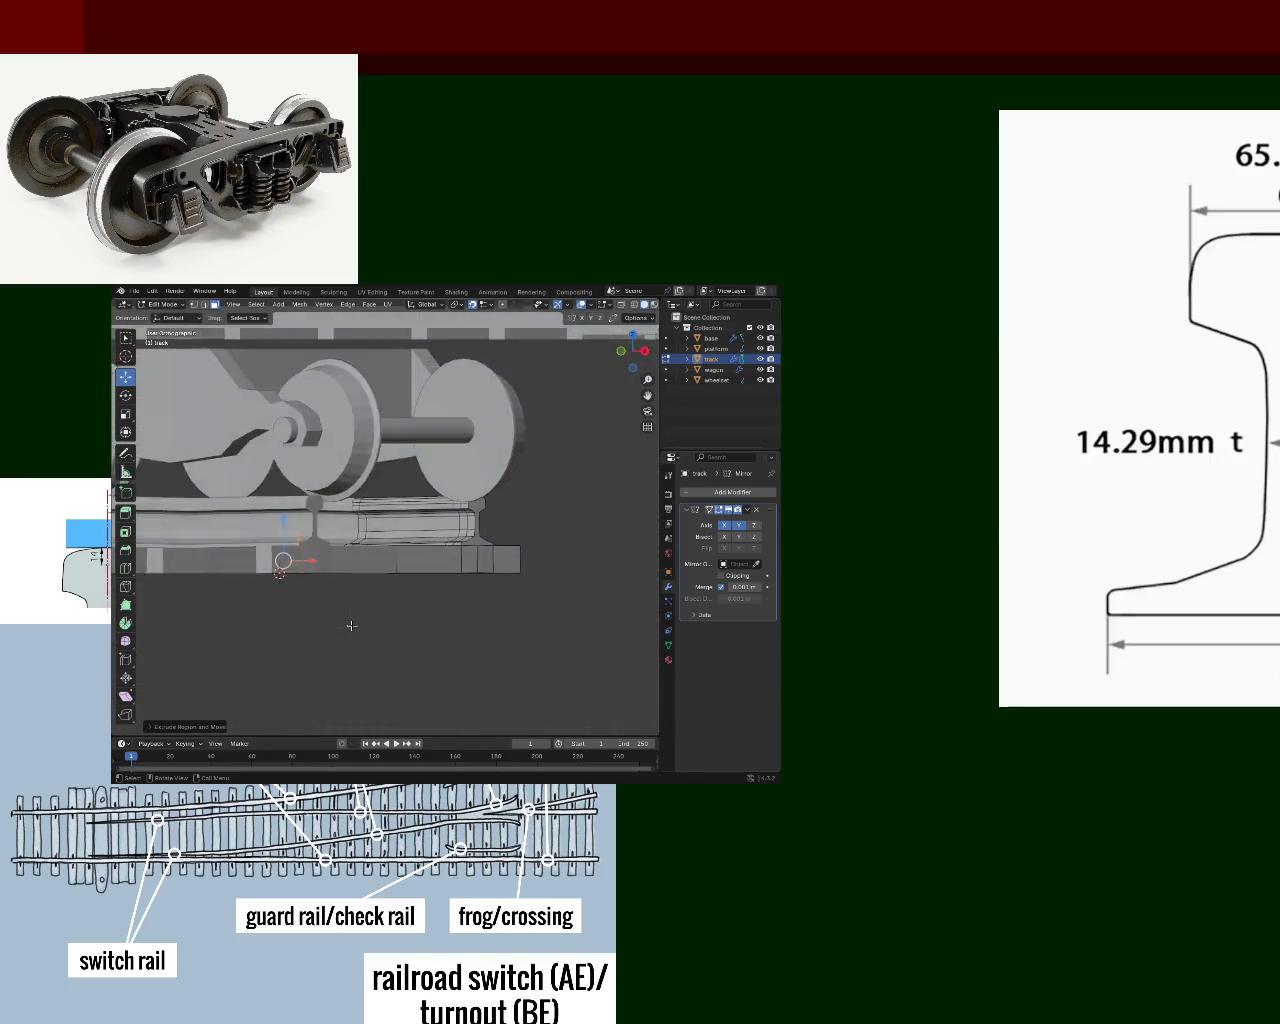
- Tilt and step-rotate the view to an end view along the bogie's axle
{"action": "key", "text": "KP_8"}
{"action": "middle_click_drag", "start_coordinate": [351, 626], "coordinate": [211, 540]}
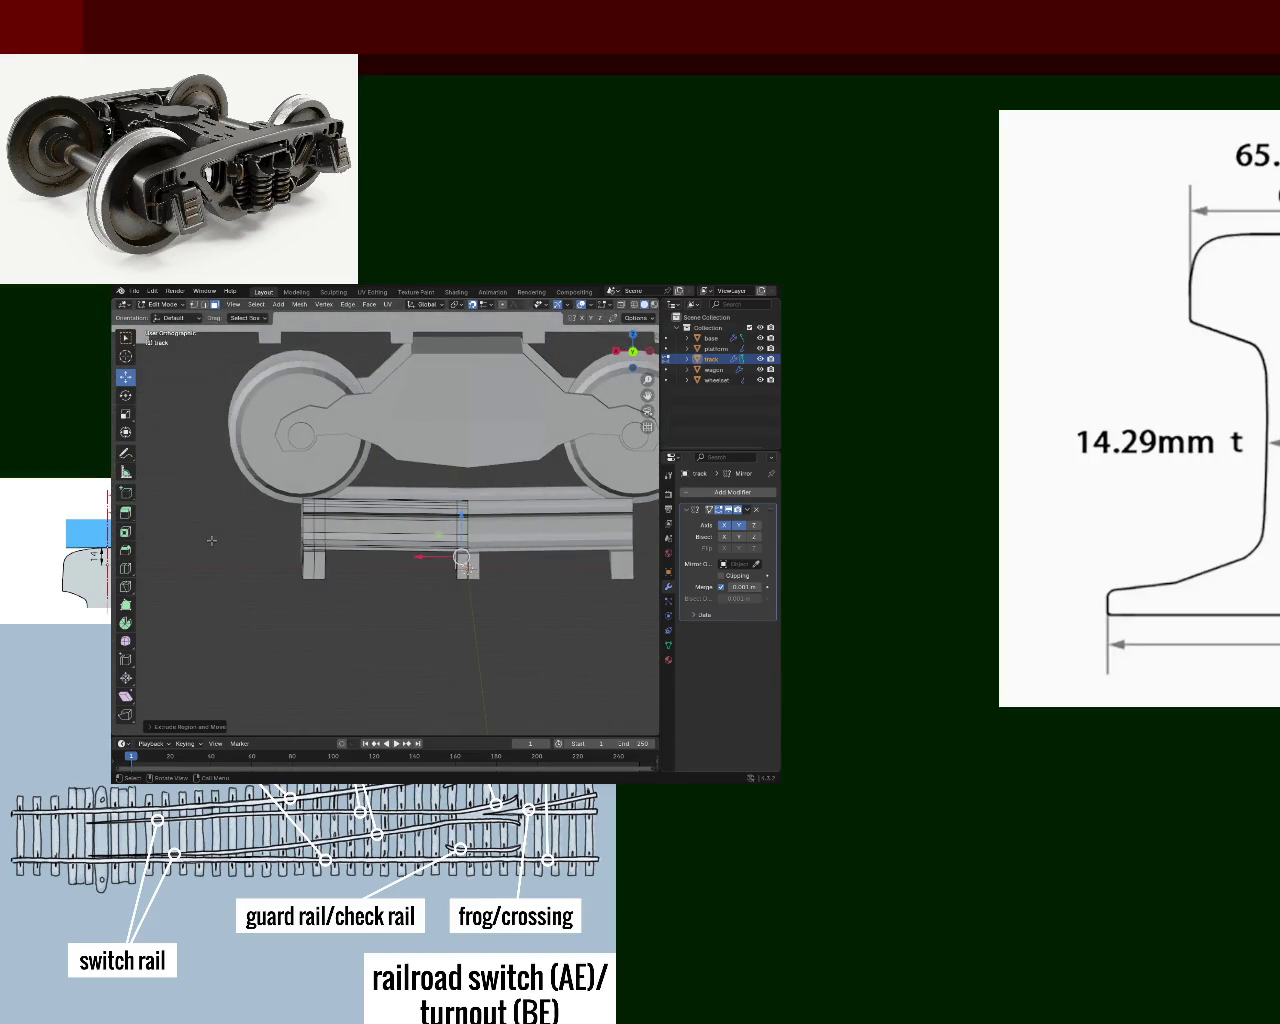
{"action": "key", "text": "KP_2"}
{"action": "key", "text": "KP_2"}
{"action": "key", "text": "KP_8"}
{"action": "key", "text": "KP_8"}
{"action": "key", "text": "KP_4"}
{"action": "key", "text": "KP_4"}
{"action": "key", "text": "KP_4"}
{"action": "key", "text": "KP_4"}
{"action": "key", "text": "KP_4"}
{"action": "key", "text": "KP_4"}
{"action": "key", "text": "KP_4"}
{"action": "key", "text": "KP_4"}
{"action": "key", "text": "KP_4"}
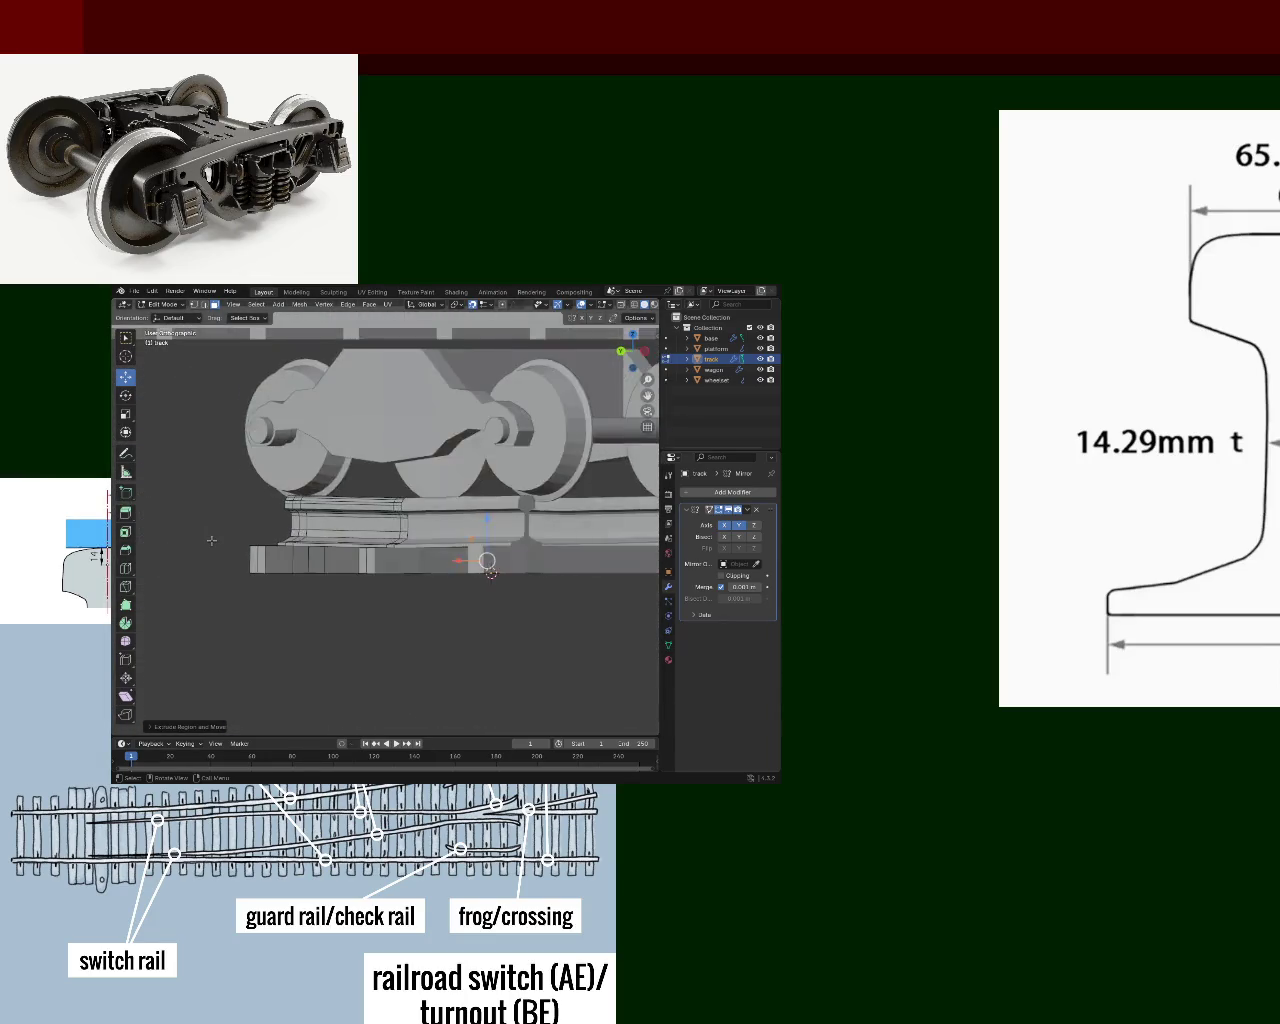
{"action": "key", "text": "KP_4"}
{"action": "key", "text": "KP_4"}
{"action": "key", "text": "KP_4"}
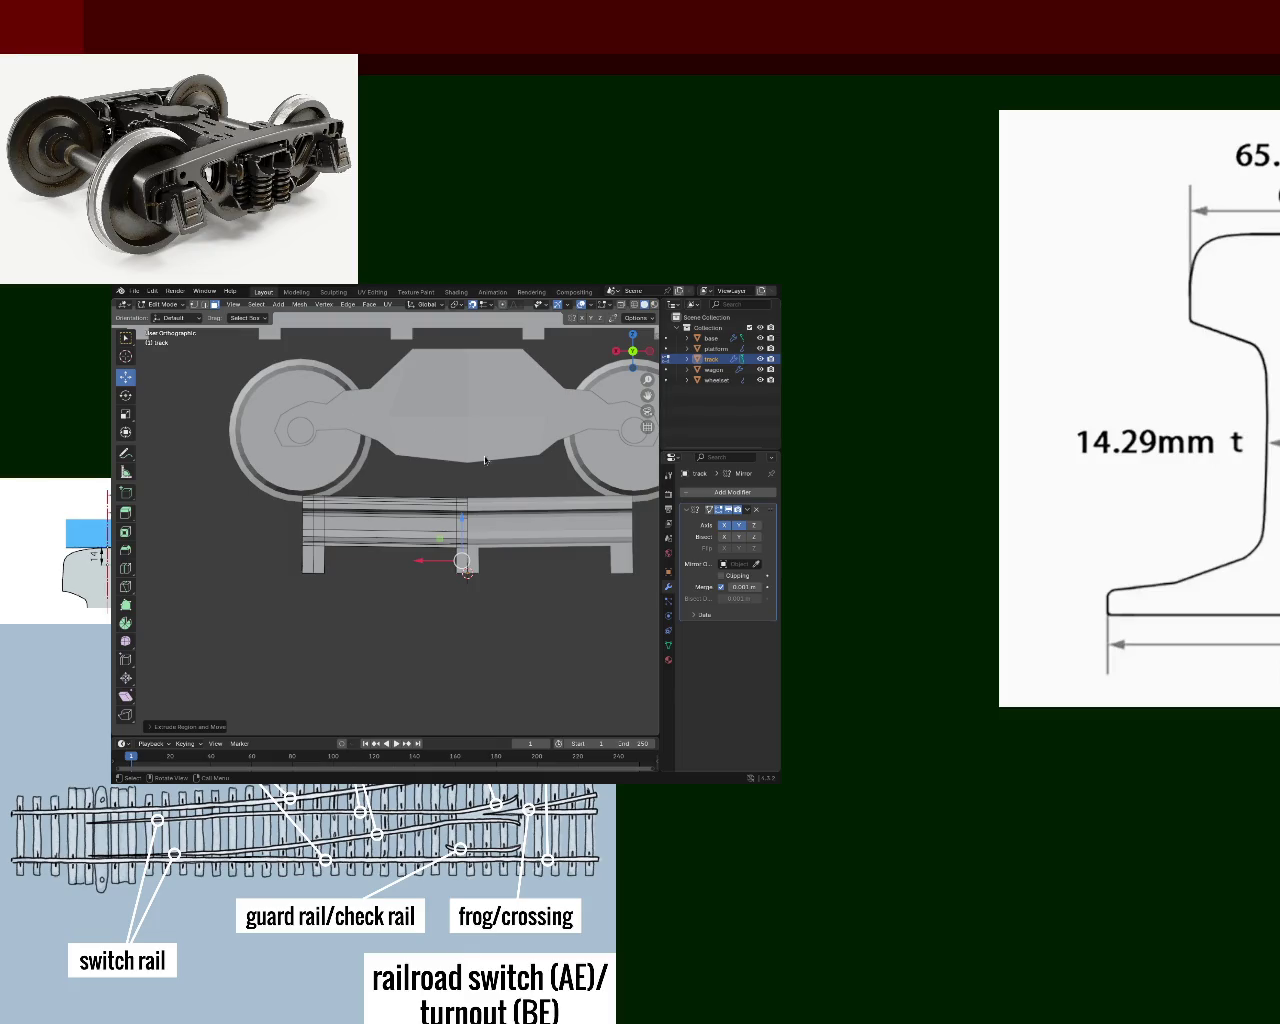
- In wireframe, box-select the stray geometry past the track's left end and delete its vertices
{"action": "left_click_drag", "start_coordinate": [272, 468], "coordinate": [290, 523]}
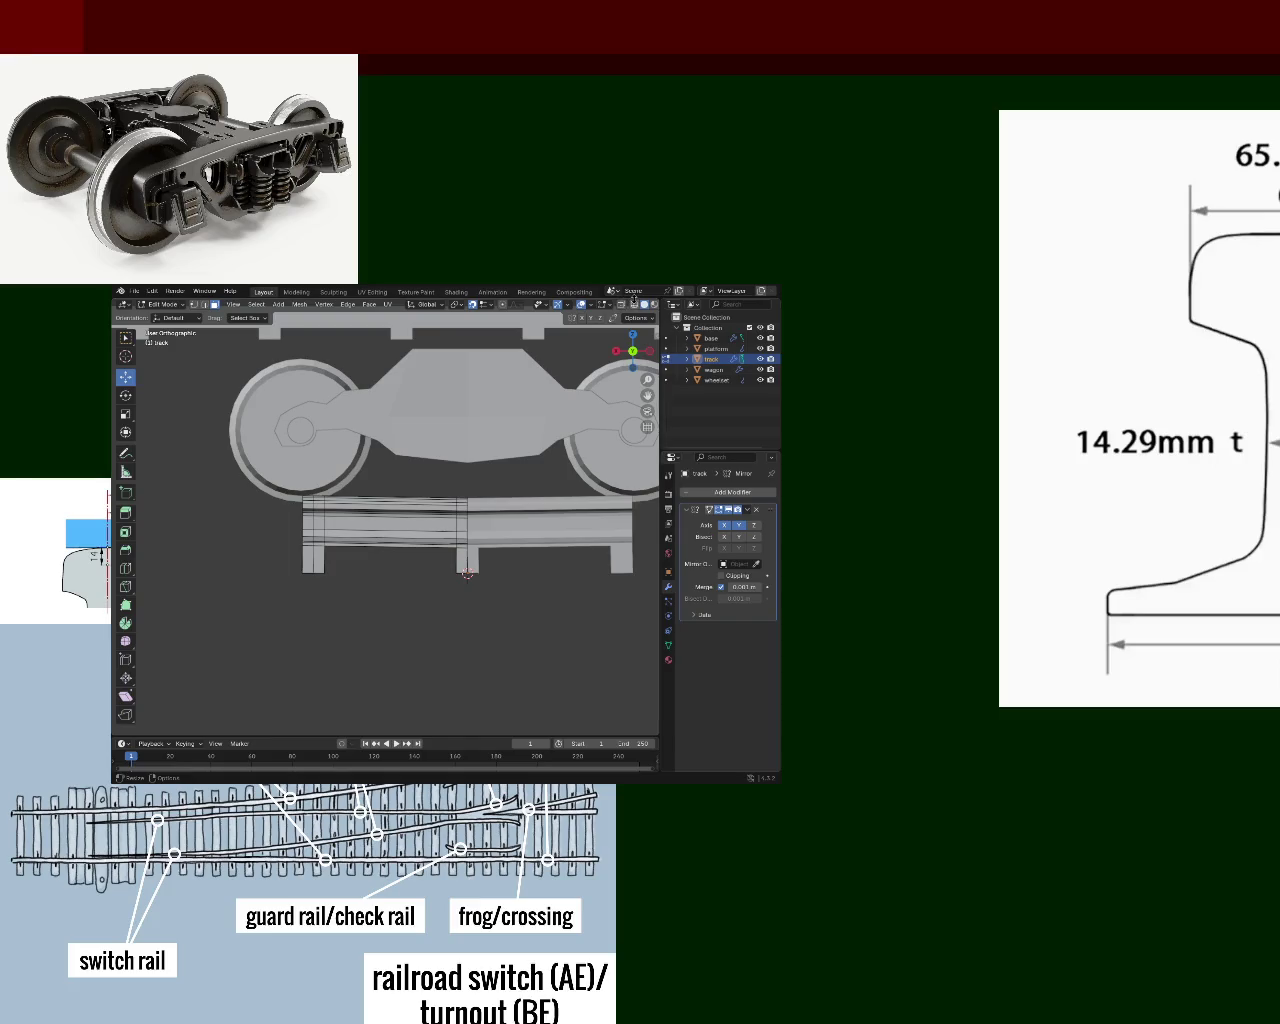
{"action": "left_click", "coordinate": [629, 304]}
{"action": "left_click_drag", "start_coordinate": [296, 442], "coordinate": [236, 624]}
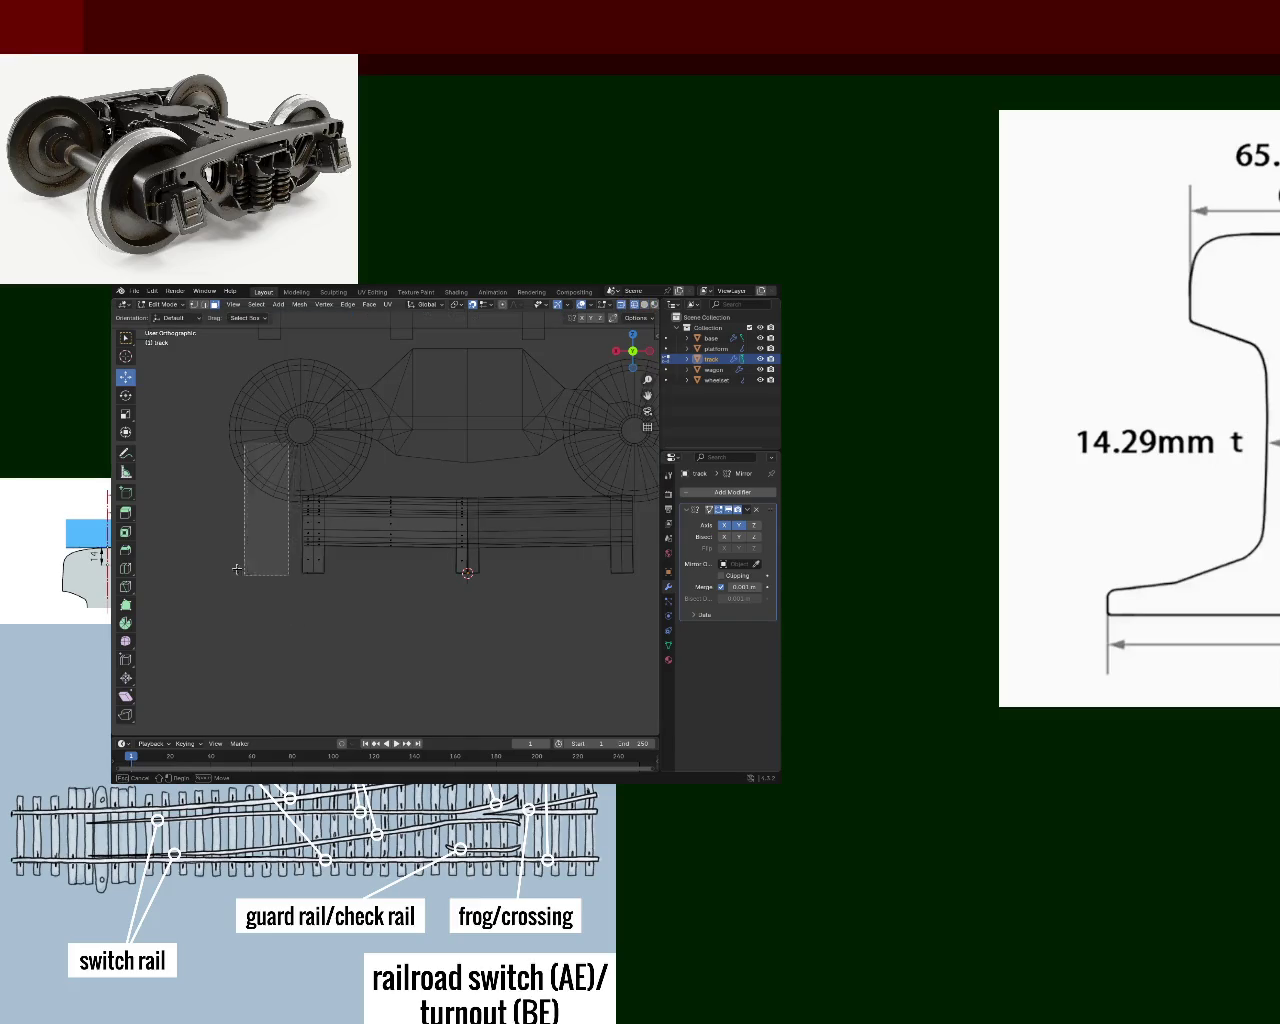
{"action": "left_click_drag", "start_coordinate": [281, 447], "coordinate": [308, 621]}
{"action": "key", "text": "x"}
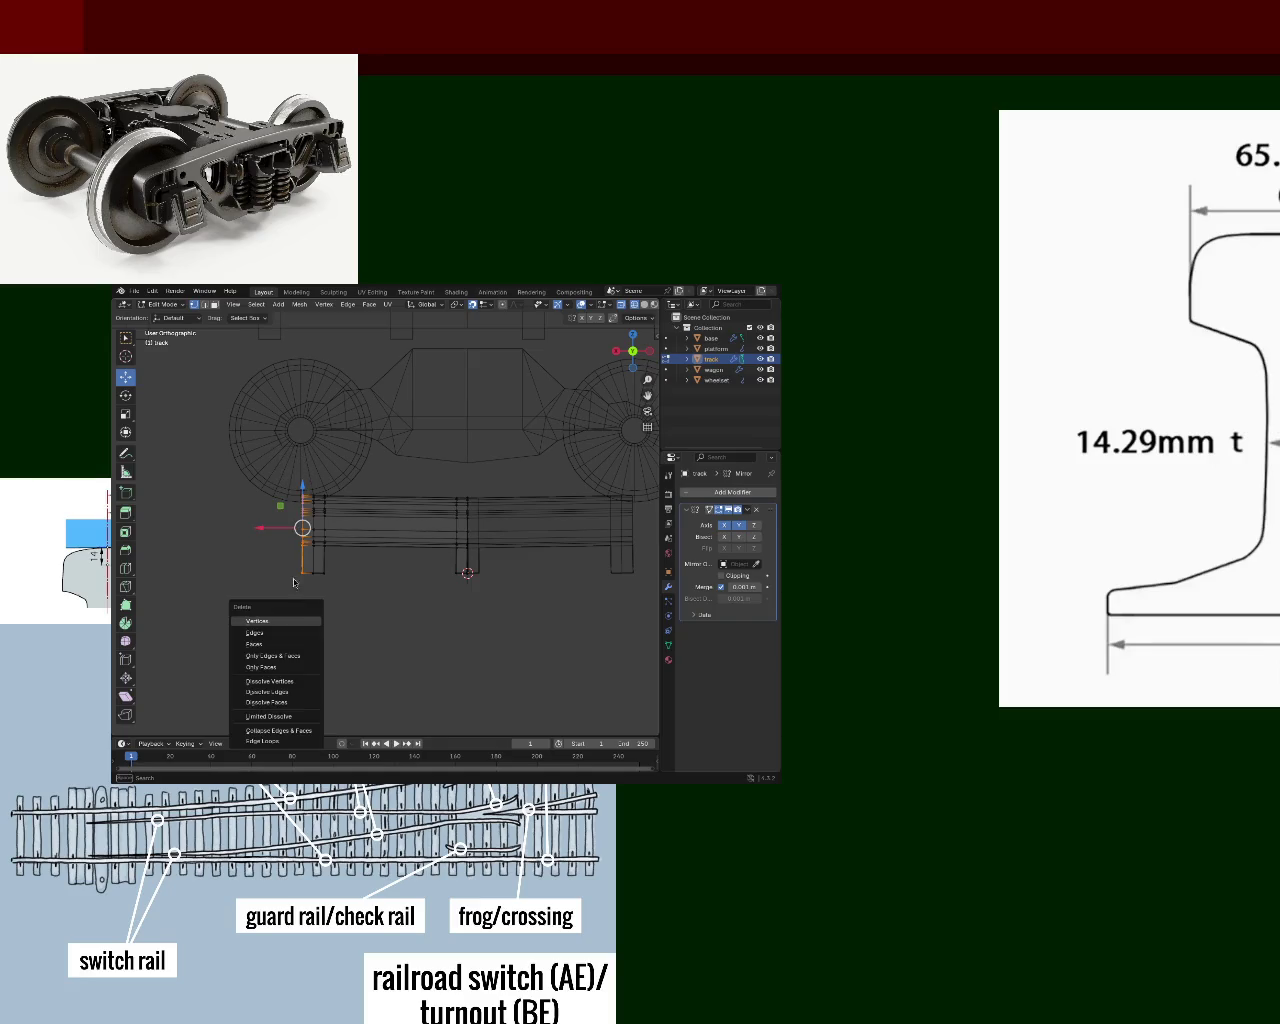
{"action": "left_click", "coordinate": [291, 619]}
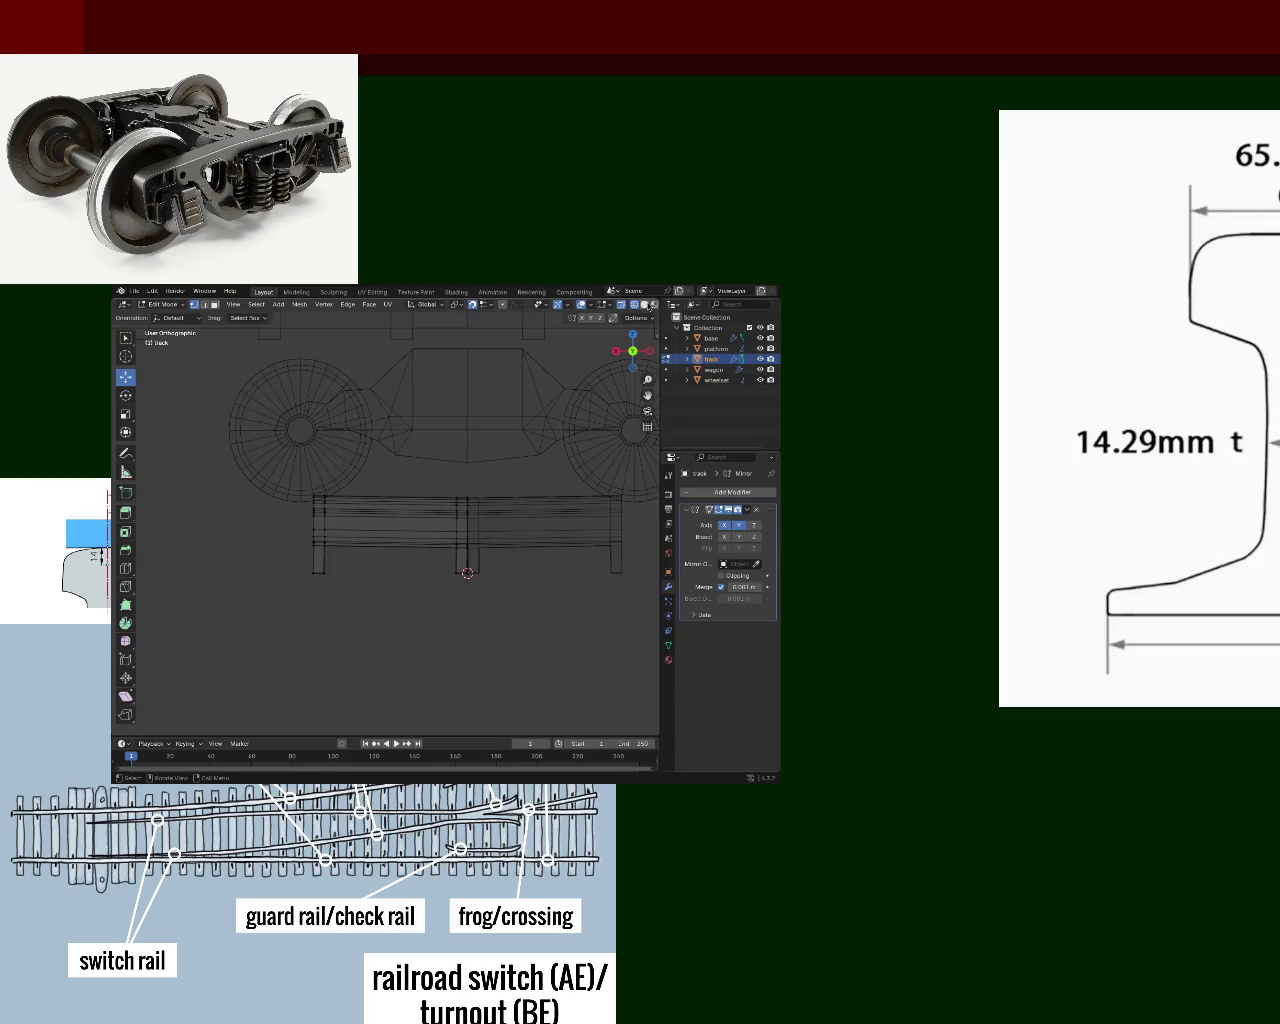
{"action": "left_click", "coordinate": [642, 304]}
- Inspect the rail's left end from side views, then deselect everything
{"action": "mouse_move", "coordinate": [450, 450]}
{"action": "middle_mouse_down"}
{"action": "mouse_move", "coordinate": [396, 484]}
{"action": "mouse_move", "coordinate": [370, 454]}
{"action": "middle_mouse_up"}
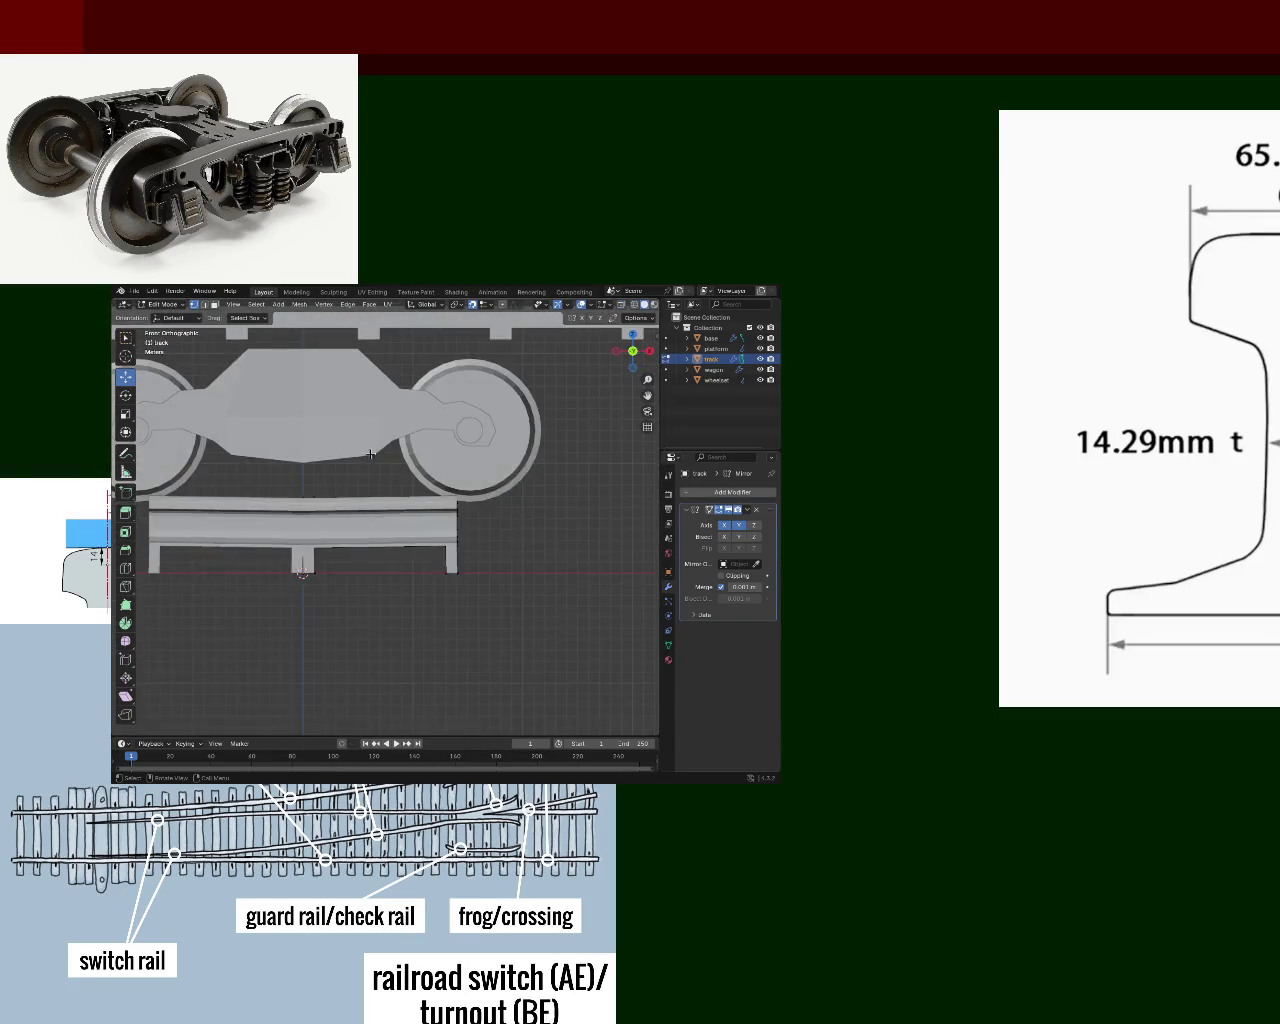
{"action": "key", "text": "KP_3"}
{"action": "key", "text": "KP_4"}
{"action": "key", "text": "KP_4"}
{"action": "key", "text": "KP_4"}
{"action": "key", "text": "KP_4"}
{"action": "key", "text": "KP_4"}
{"action": "key", "text": "KP_4"}
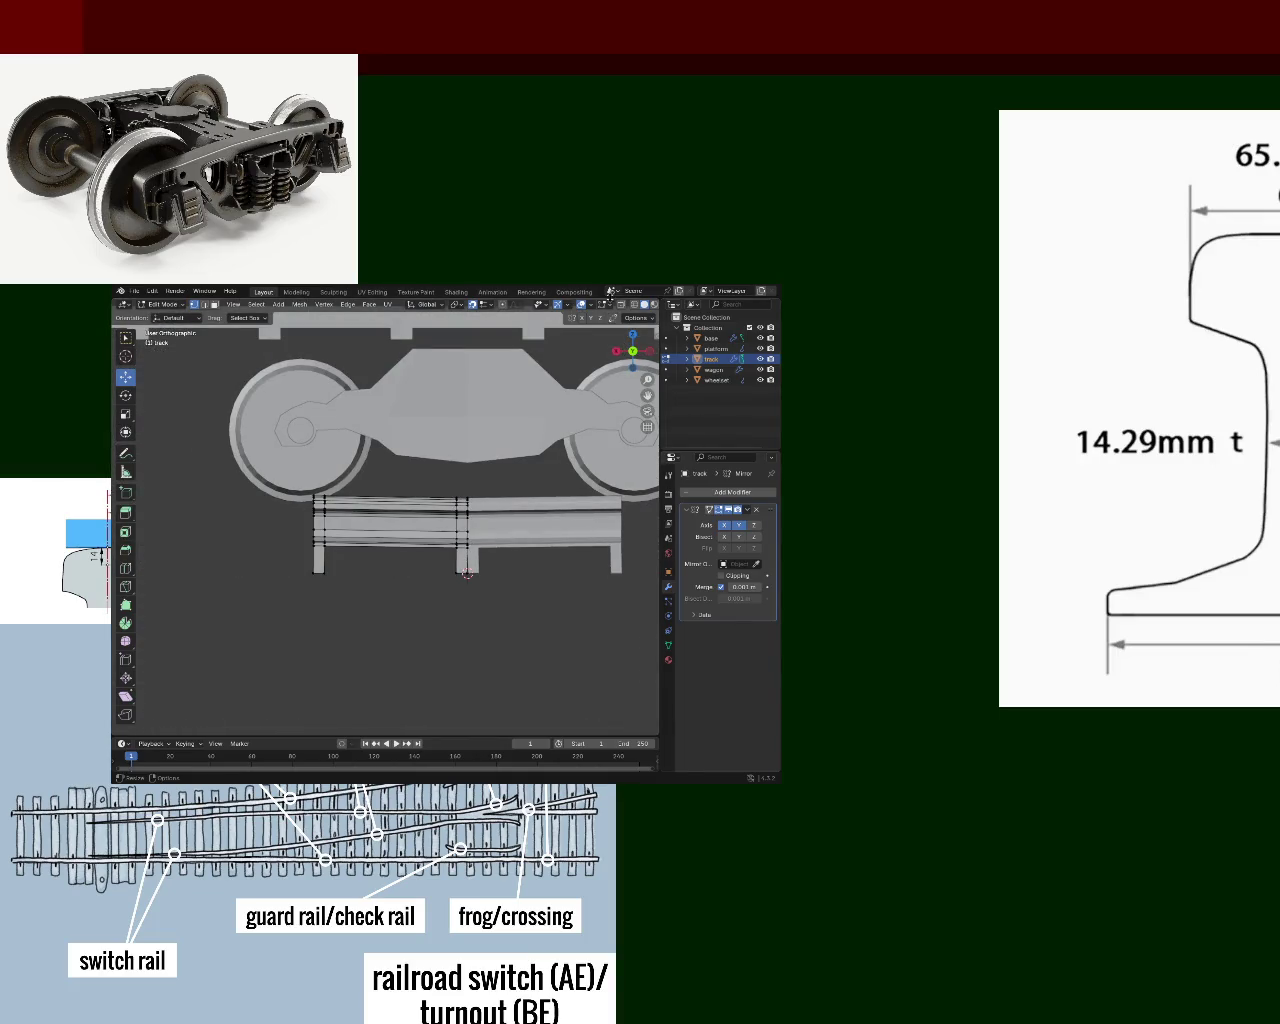
{"action": "left_click", "coordinate": [622, 304]}
{"action": "left_click_drag", "start_coordinate": [266, 464], "coordinate": [322, 615]}
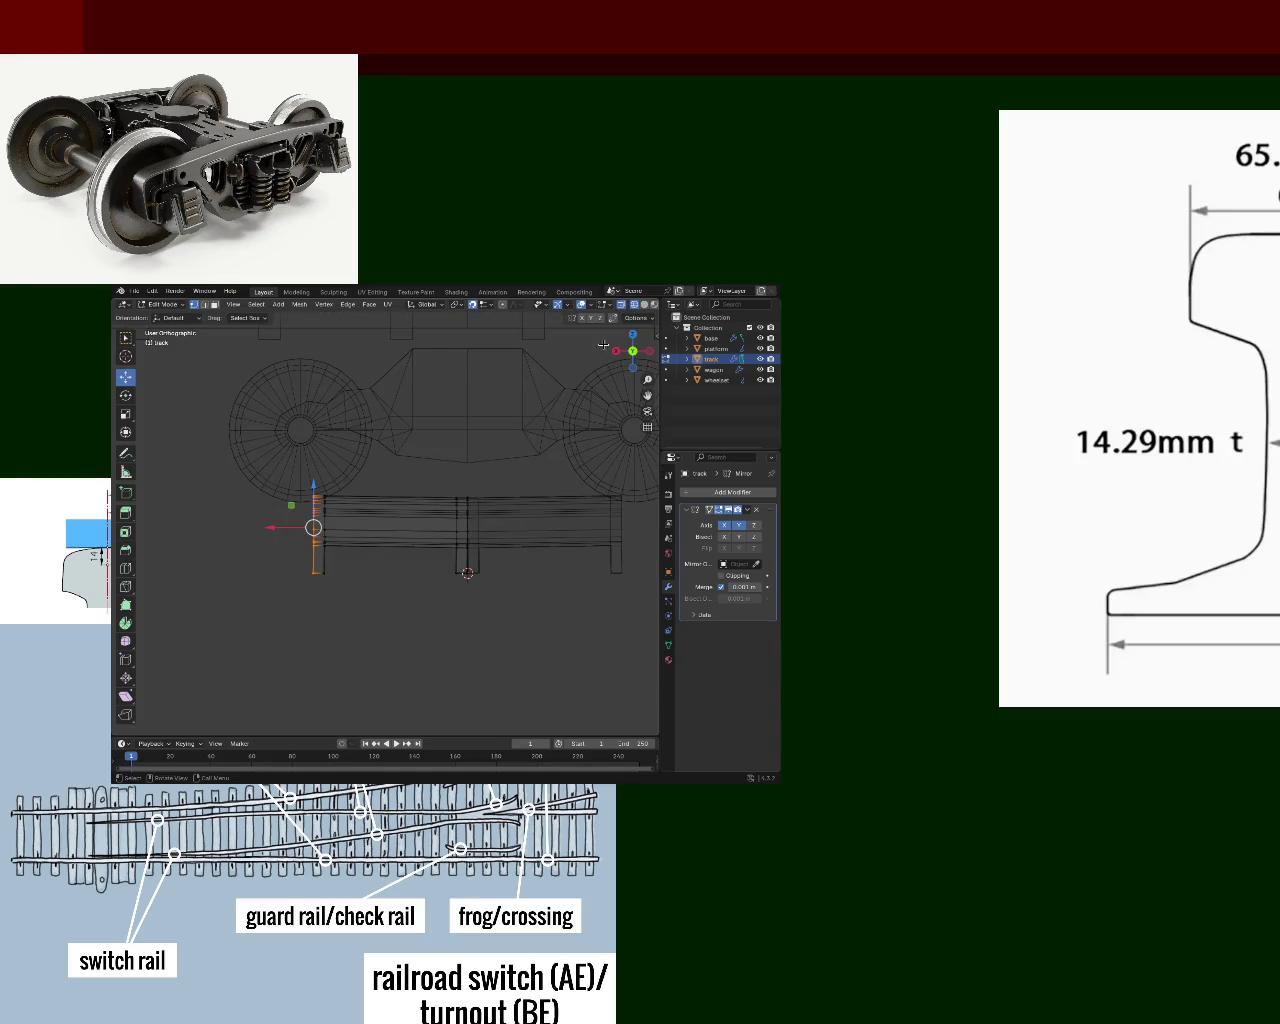
{"action": "left_click", "coordinate": [638, 304]}
{"action": "mouse_move", "coordinate": [214, 543]}
{"action": "middle_mouse_down"}
{"action": "mouse_move", "coordinate": [330, 527]}
{"action": "mouse_move", "coordinate": [388, 544]}
{"action": "middle_mouse_up"}
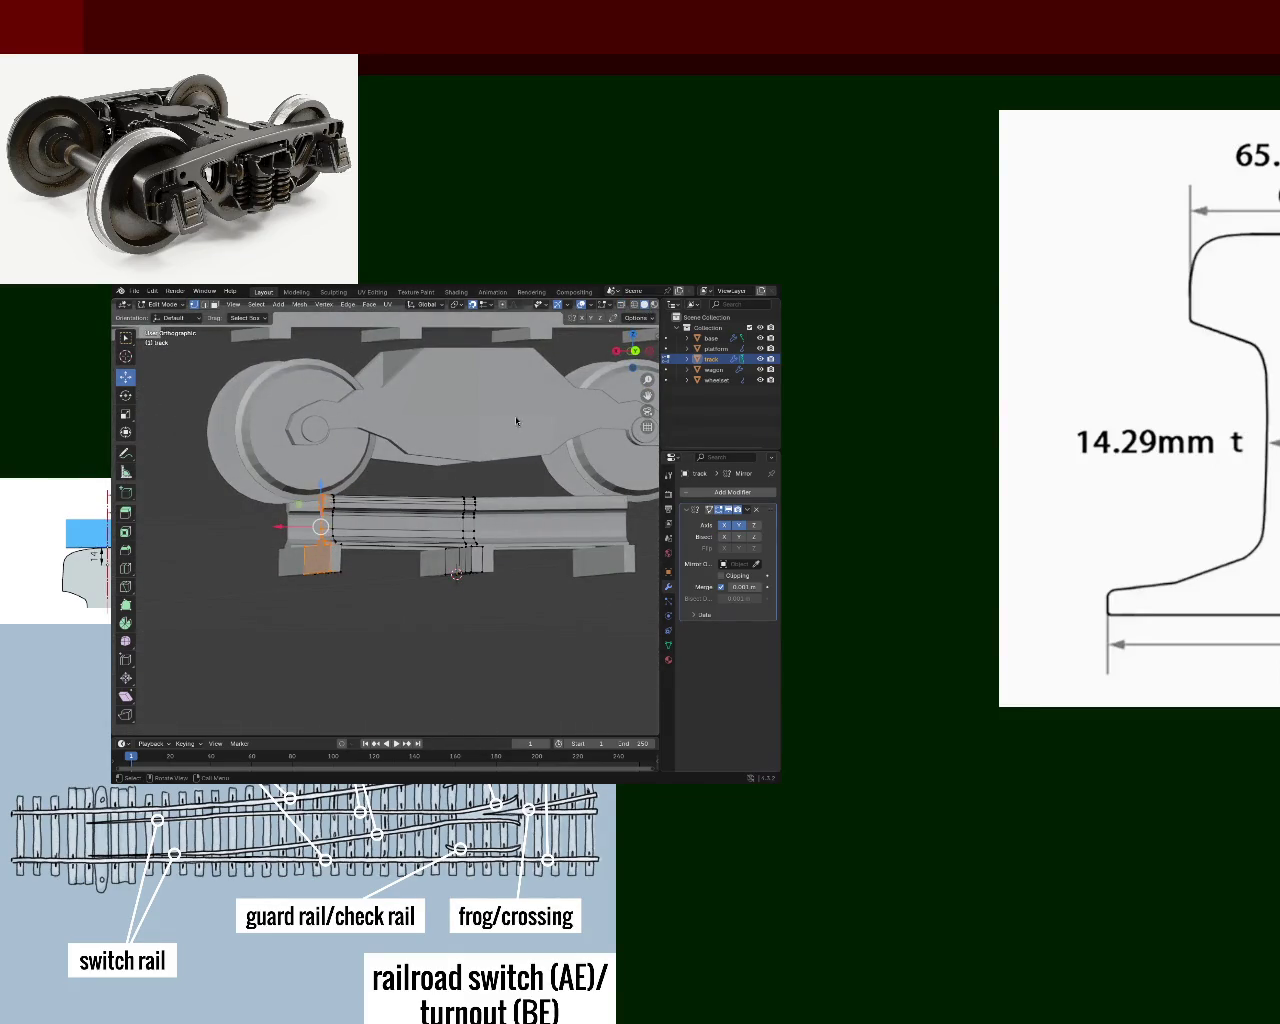
{"action": "left_click", "coordinate": [436, 588]}
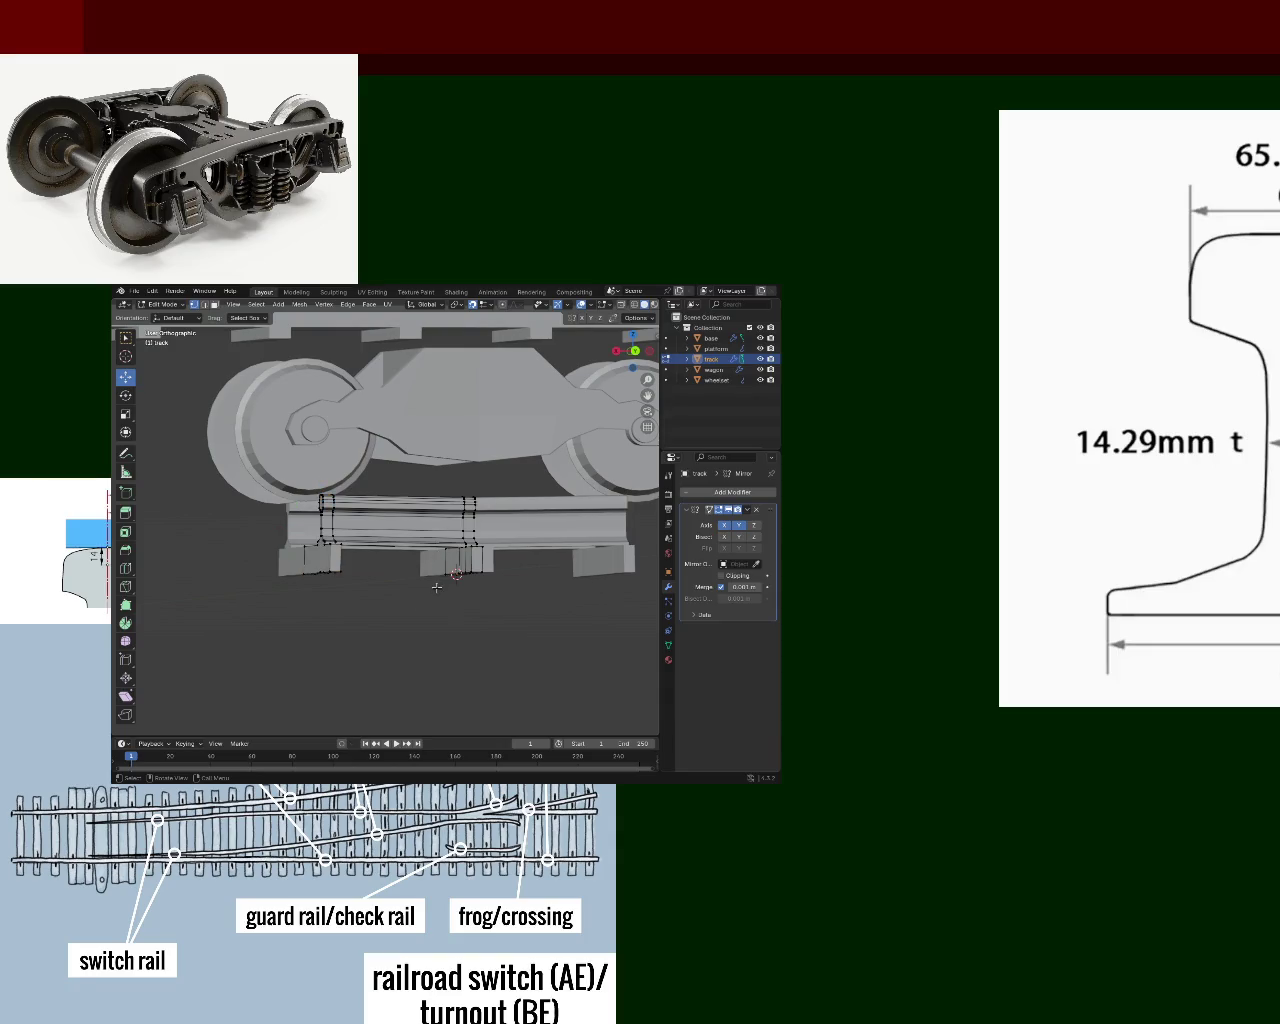
{"action": "scroll", "coordinate": [436, 588], "scroll_direction": "down", "scroll_amount": 3}
{"action": "mouse_move", "coordinate": [436, 588]}
{"action": "middle_mouse_down"}
{"action": "mouse_move", "coordinate": [440, 560]}
{"action": "mouse_move", "coordinate": [398, 501]}
{"action": "middle_mouse_up"}
{"action": "scroll", "coordinate": [398, 501], "scroll_direction": "up", "scroll_amount": 3}
{"action": "scroll", "coordinate": [477, 509], "scroll_direction": "up", "scroll_amount": 2}
{"action": "mouse_move", "coordinate": [477, 509]}
{"action": "middle_mouse_down"}
{"action": "mouse_move", "coordinate": [497, 554]}
{"action": "mouse_move", "coordinate": [545, 485]}
{"action": "mouse_move", "coordinate": [527, 586]}
{"action": "middle_mouse_up"}
{"action": "scroll", "coordinate": [485, 525], "scroll_direction": "down", "scroll_amount": 2}
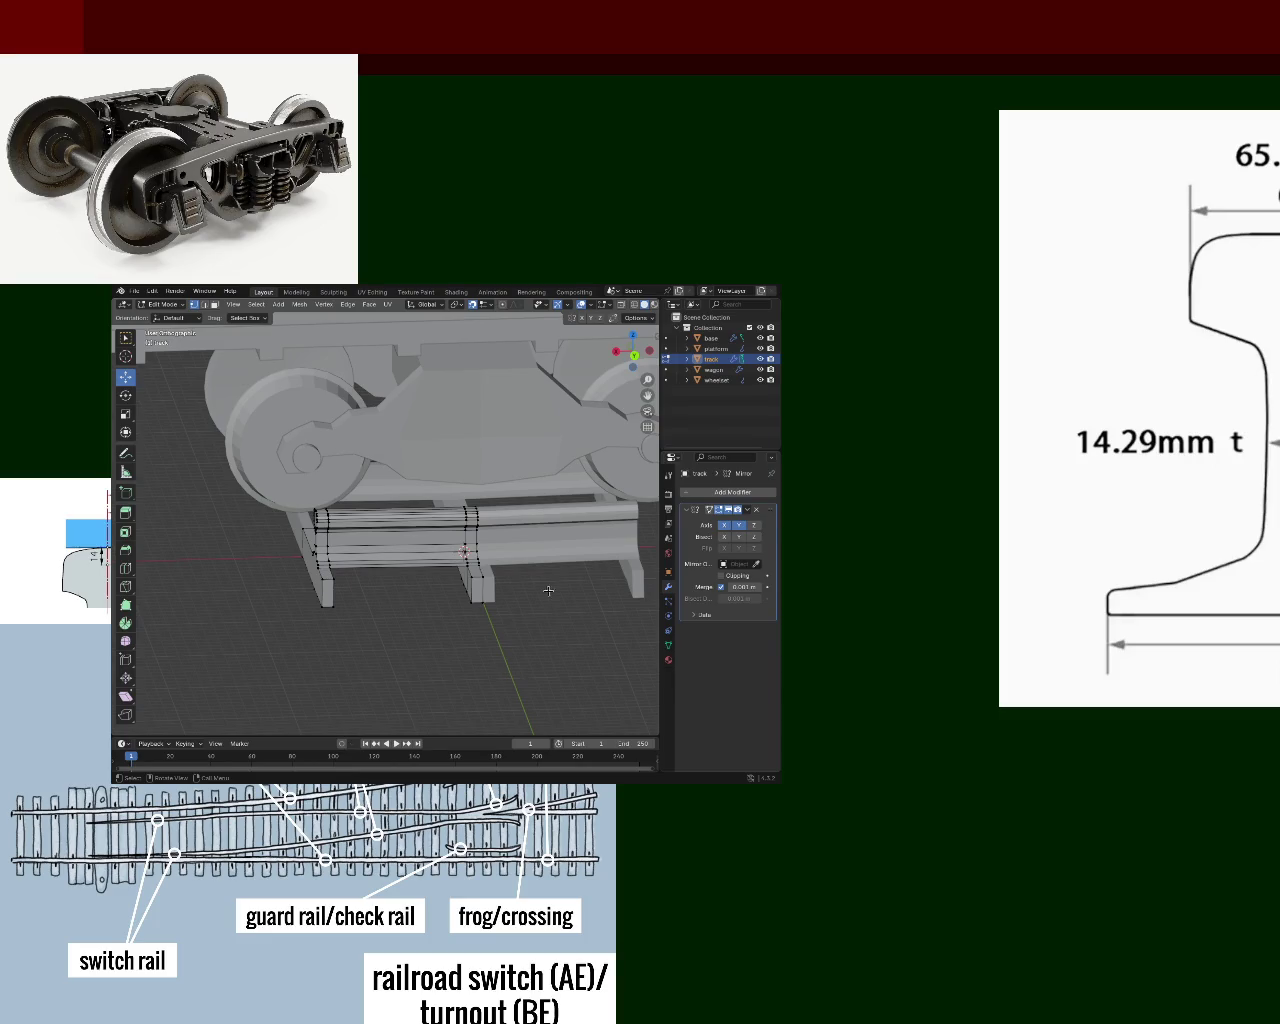
{"action": "mouse_move", "coordinate": [309, 568]}
{"action": "middle_mouse_down"}
{"action": "mouse_move", "coordinate": [426, 552]}
{"action": "mouse_move", "coordinate": [473, 567]}
{"action": "mouse_move", "coordinate": [395, 541]}
{"action": "mouse_move", "coordinate": [456, 530]}
{"action": "middle_mouse_up"}
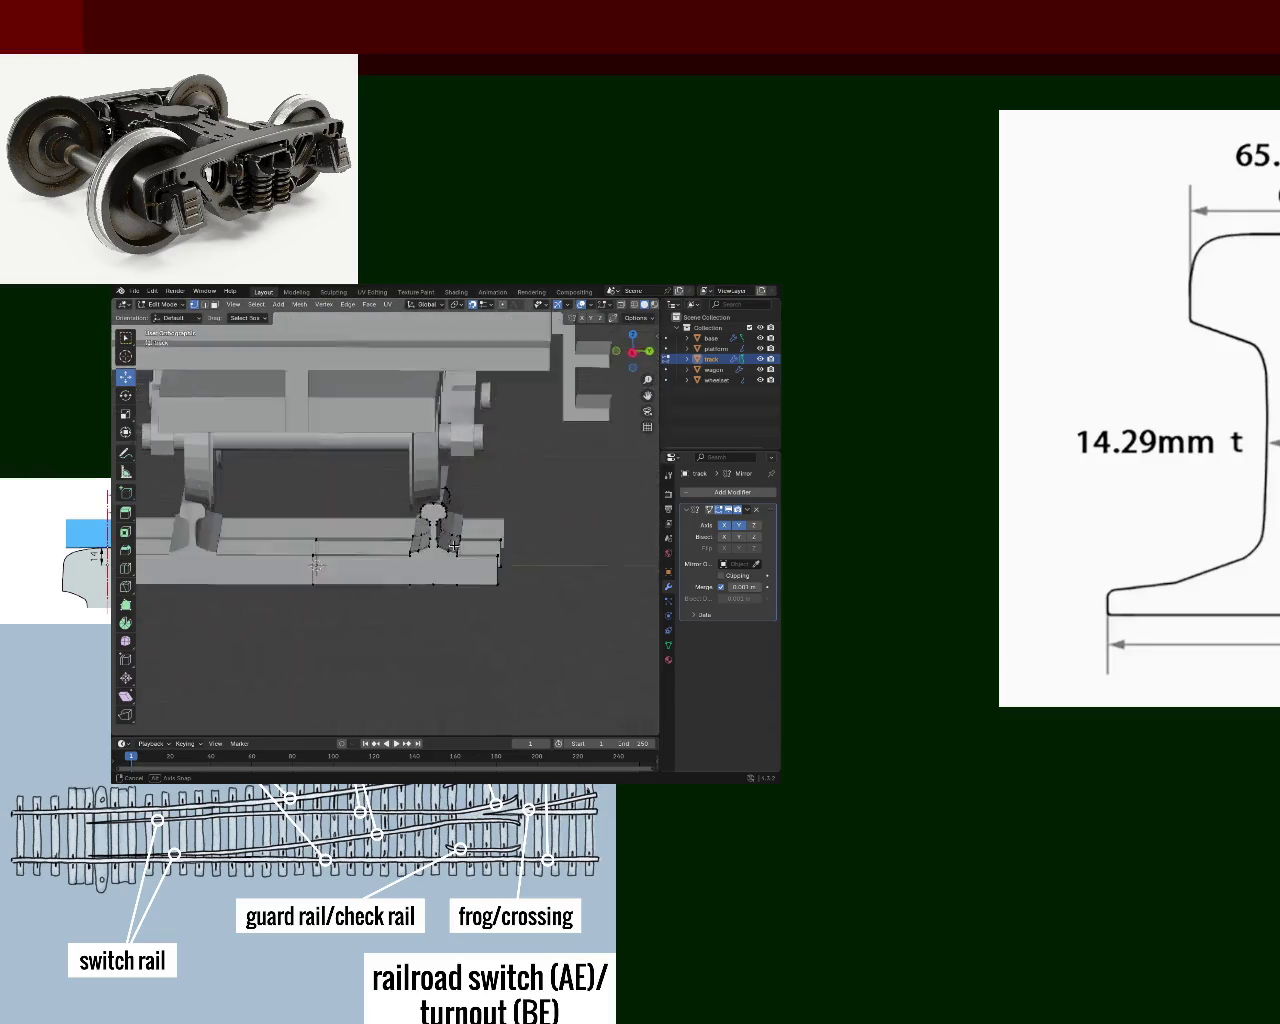
{"action": "scroll", "coordinate": [450, 530], "scroll_direction": "up", "scroll_amount": 3}
{"action": "scroll", "coordinate": [440, 529], "scroll_direction": "up", "scroll_amount": 3}
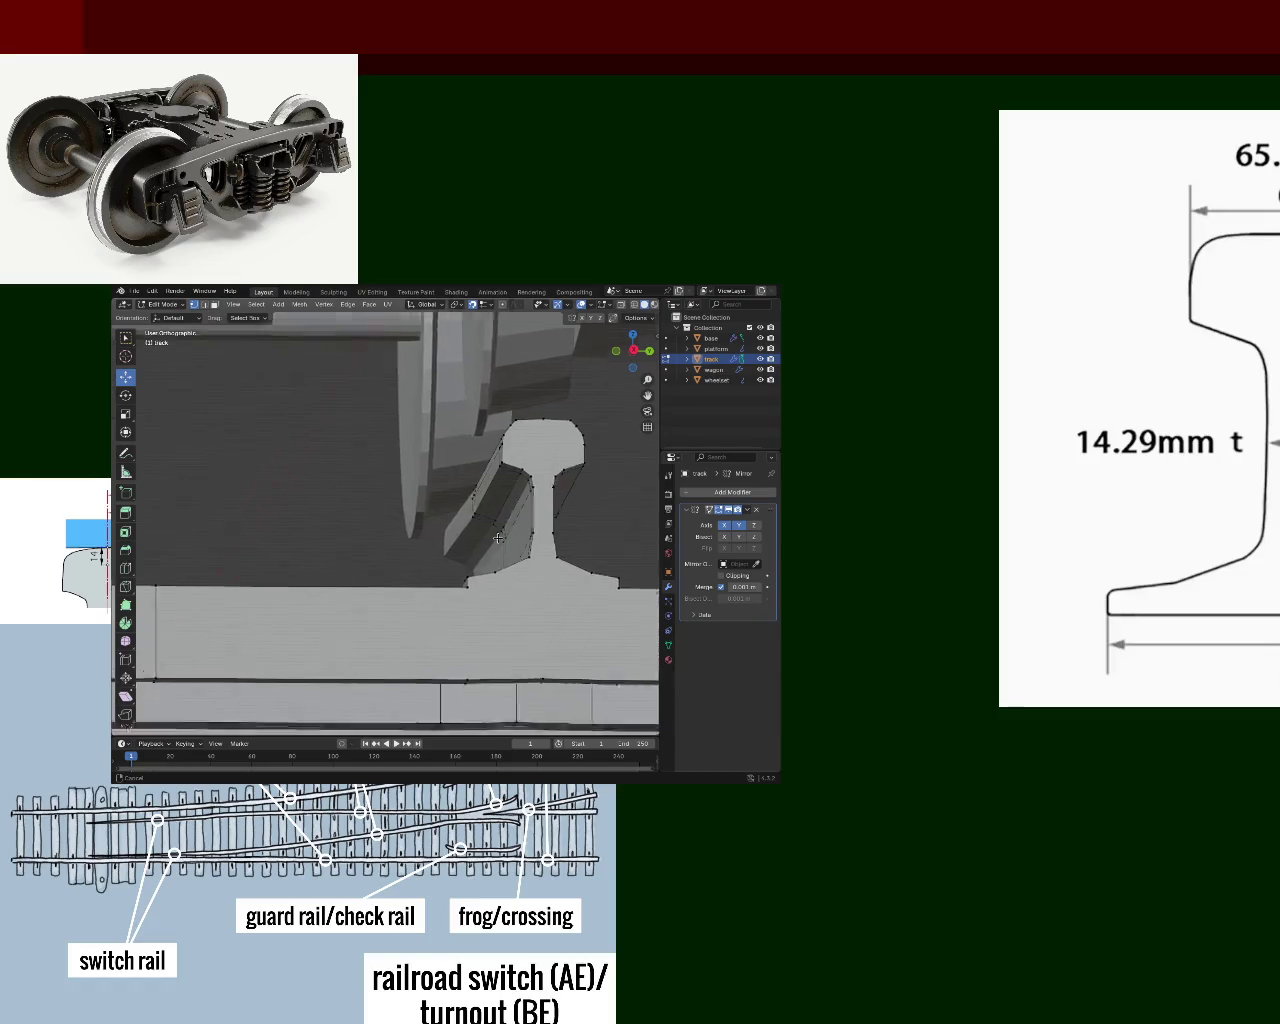
- Select the bottom and foot-flare edges of the rail profile, dismissing the edge menu unused
{"action": "scroll", "coordinate": [430, 528], "scroll_direction": "up", "scroll_amount": 2}
{"action": "middle_click_drag", "start_coordinate": [430, 528], "coordinate": [379, 570]}
{"action": "left_click", "coordinate": [379, 573]}
{"action": "left_click", "coordinate": [521, 572], "text": "shift"}
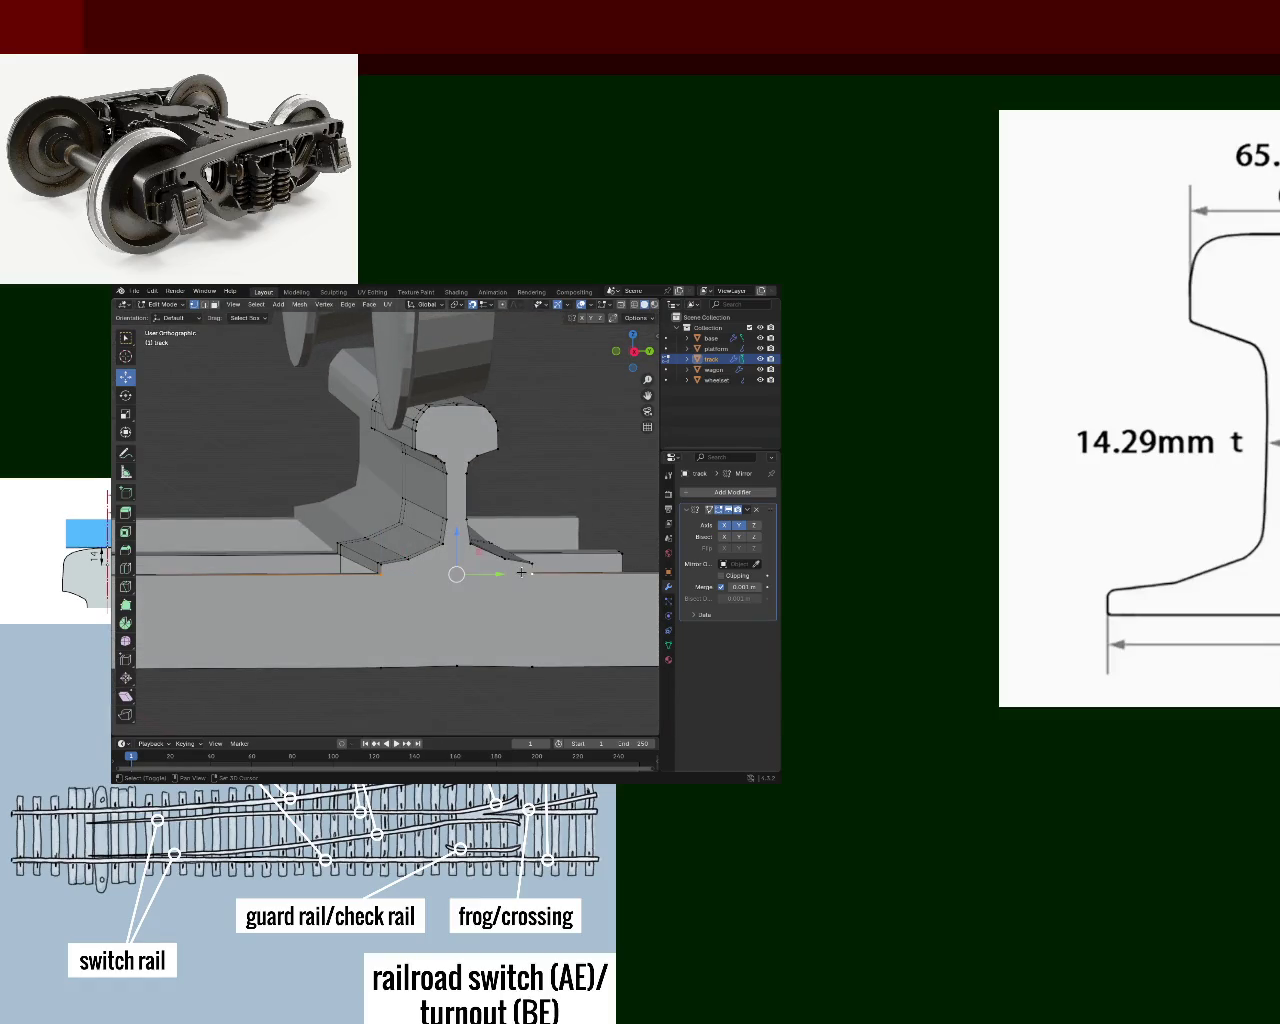
{"action": "left_click", "coordinate": [507, 561]}
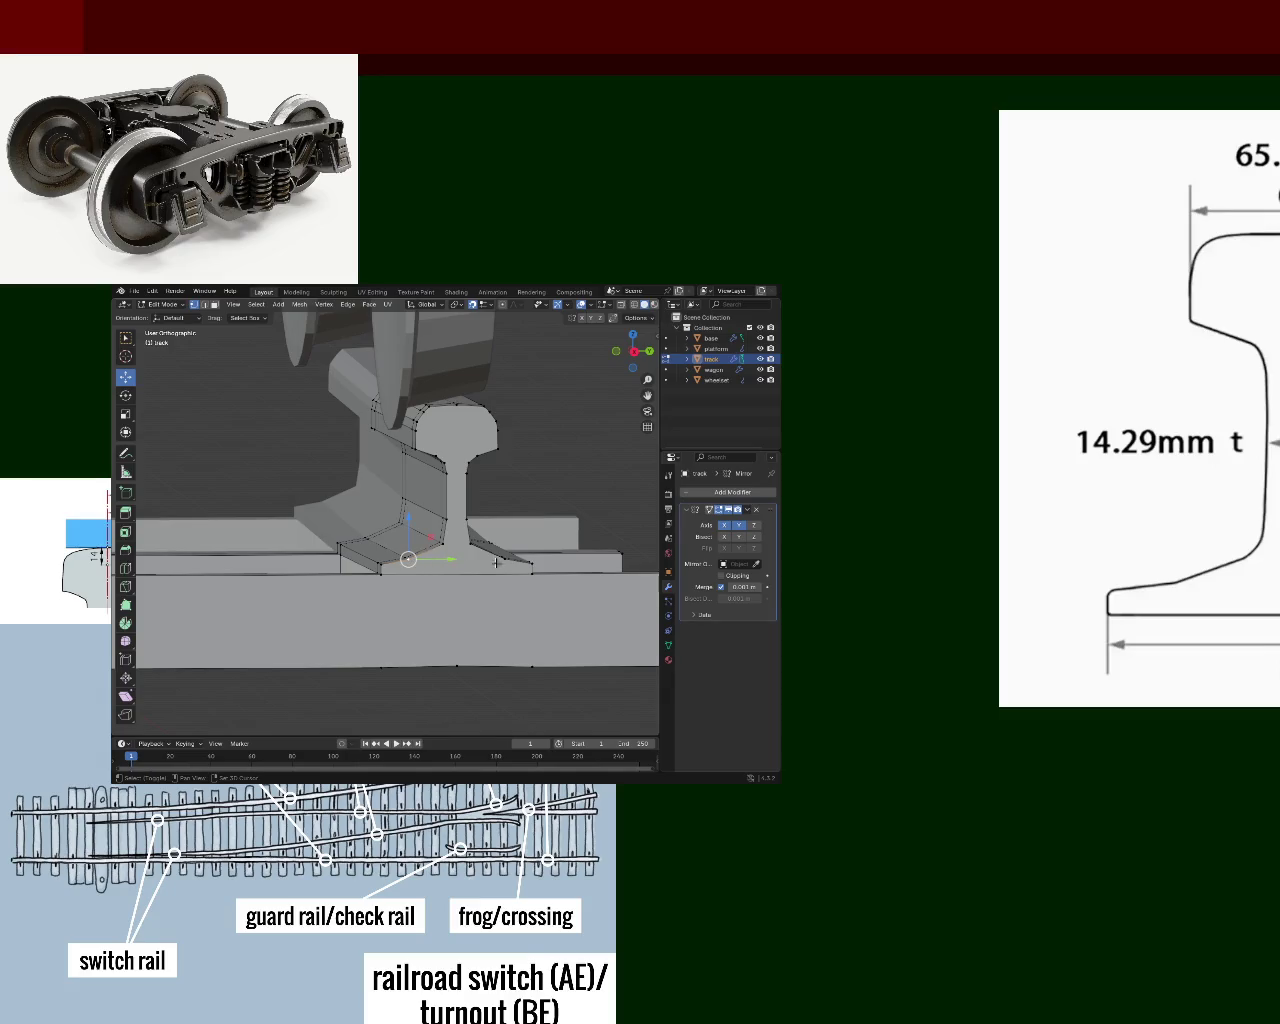
{"action": "left_click", "coordinate": [442, 540]}
{"action": "left_click", "coordinate": [458, 405]}
{"action": "left_click", "coordinate": [386, 574]}
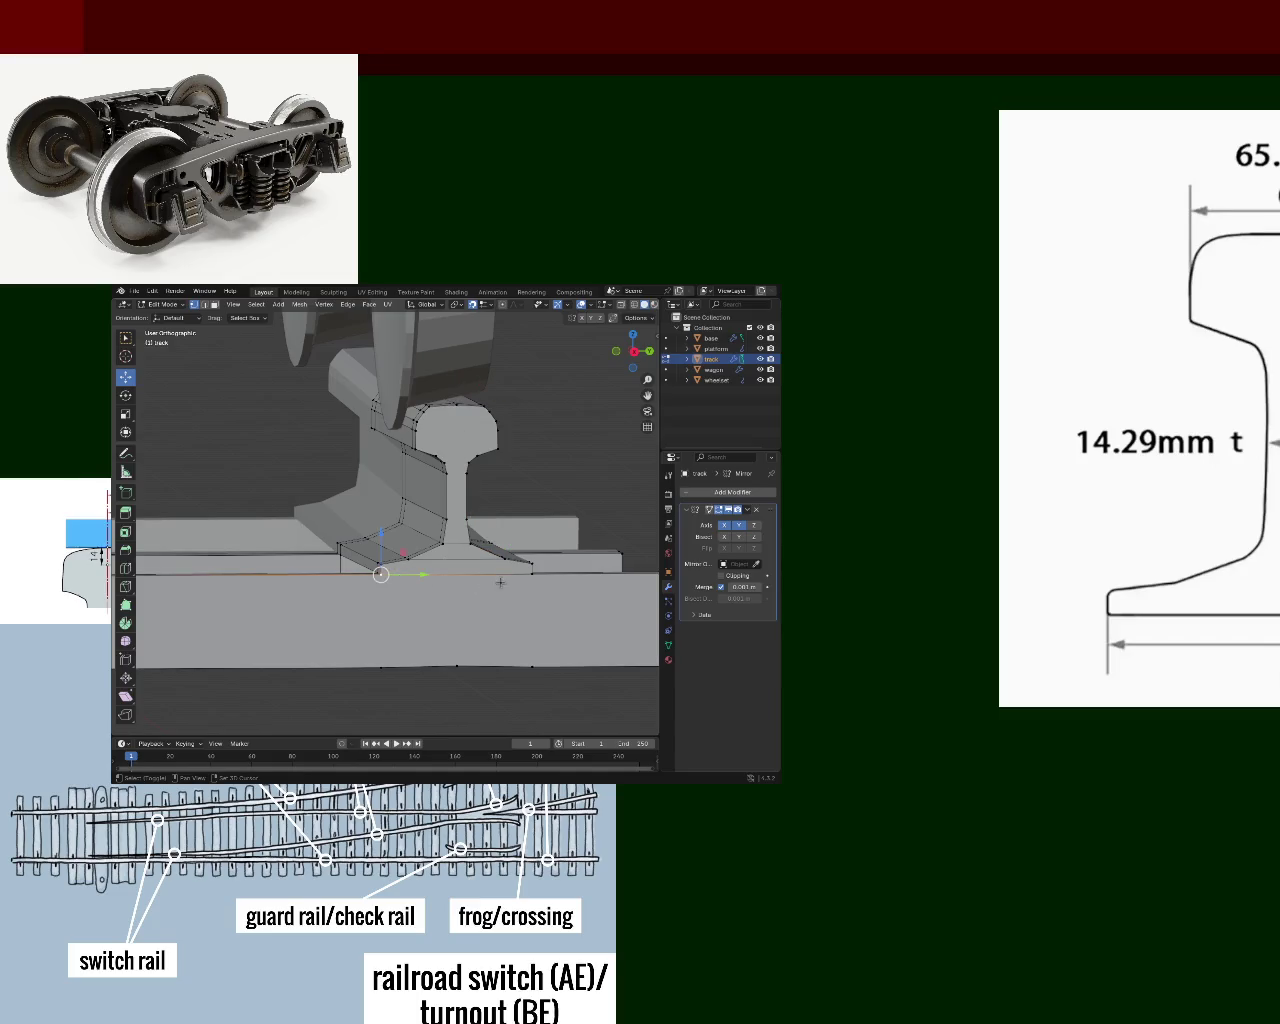
{"action": "key", "text": "ctrl+e"}
{"action": "left_click", "coordinate": [485, 571]}
- Add the rail head, centre and stem edges under the head to the selection
{"action": "left_click", "coordinate": [460, 405], "text": "shift"}
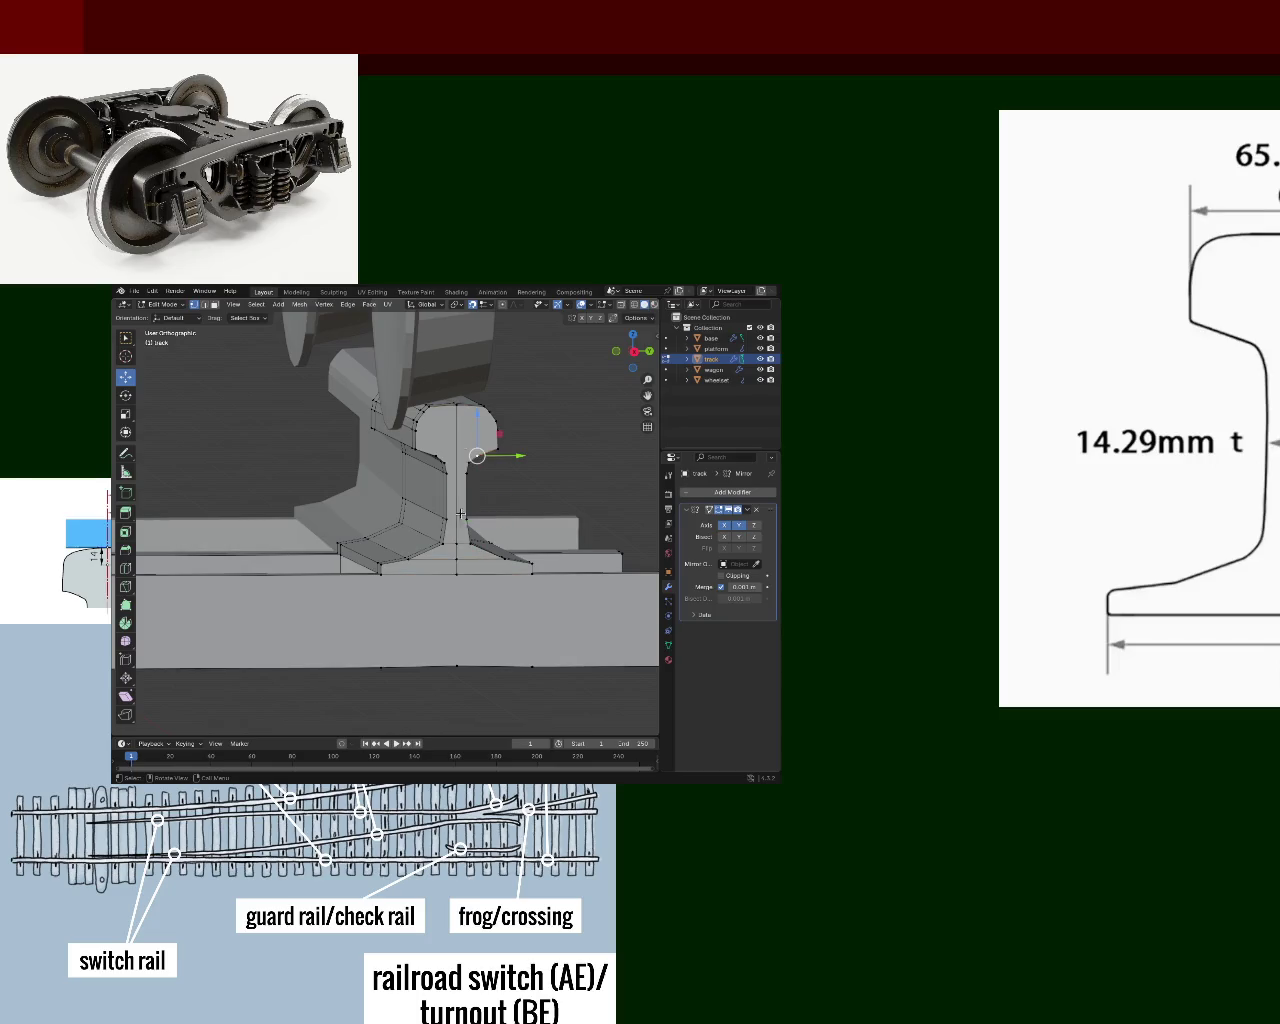
{"action": "middle_click_drag", "start_coordinate": [470, 438], "coordinate": [420, 503]}
{"action": "left_click", "coordinate": [418, 500]}
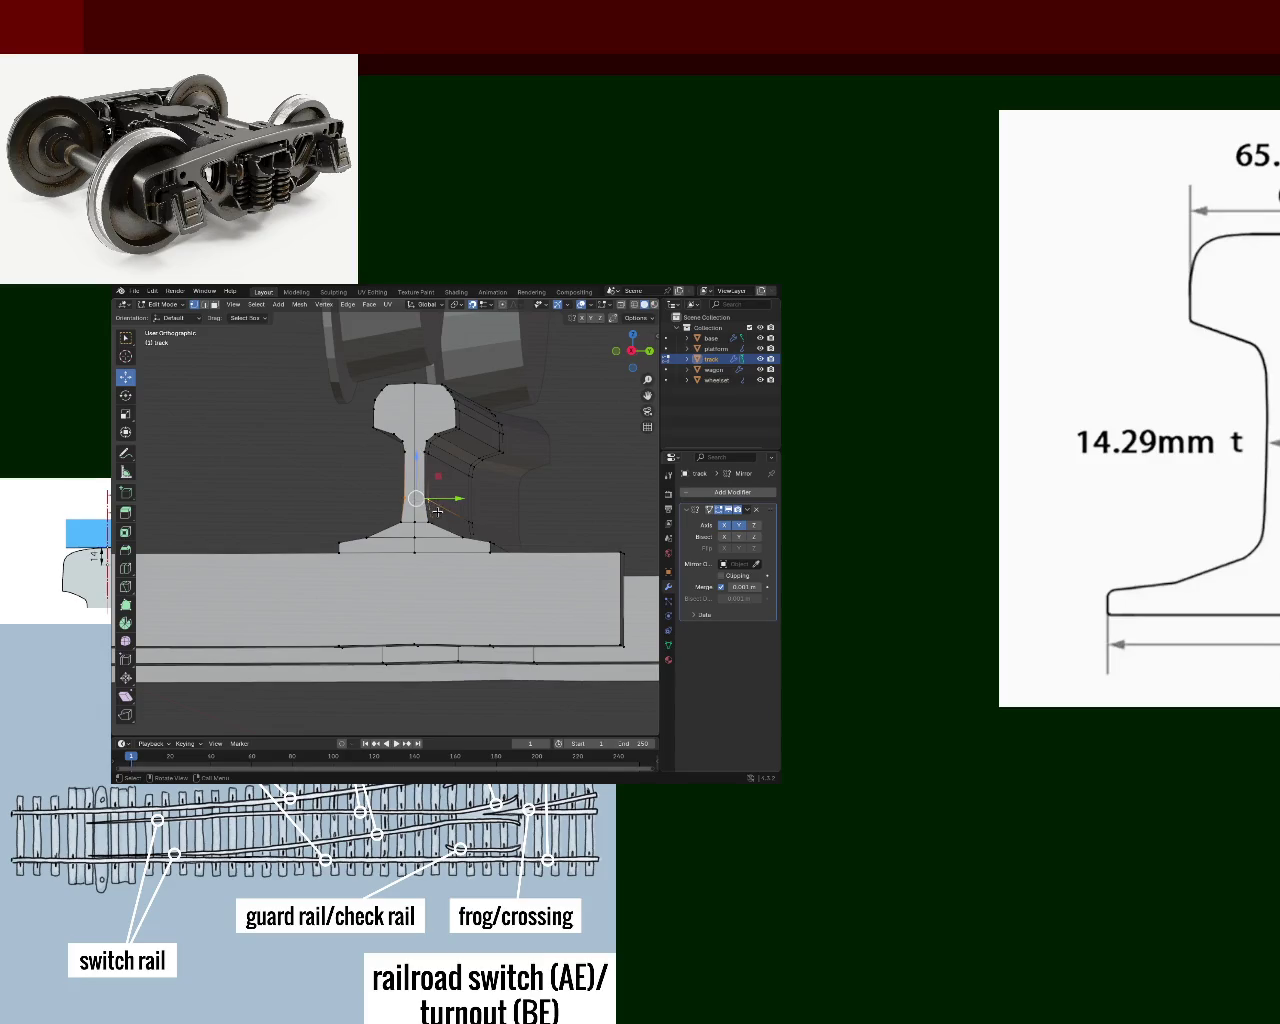
{"action": "scroll", "coordinate": [418, 496], "scroll_direction": "up", "scroll_amount": 2}
{"action": "left_click", "coordinate": [423, 494]}
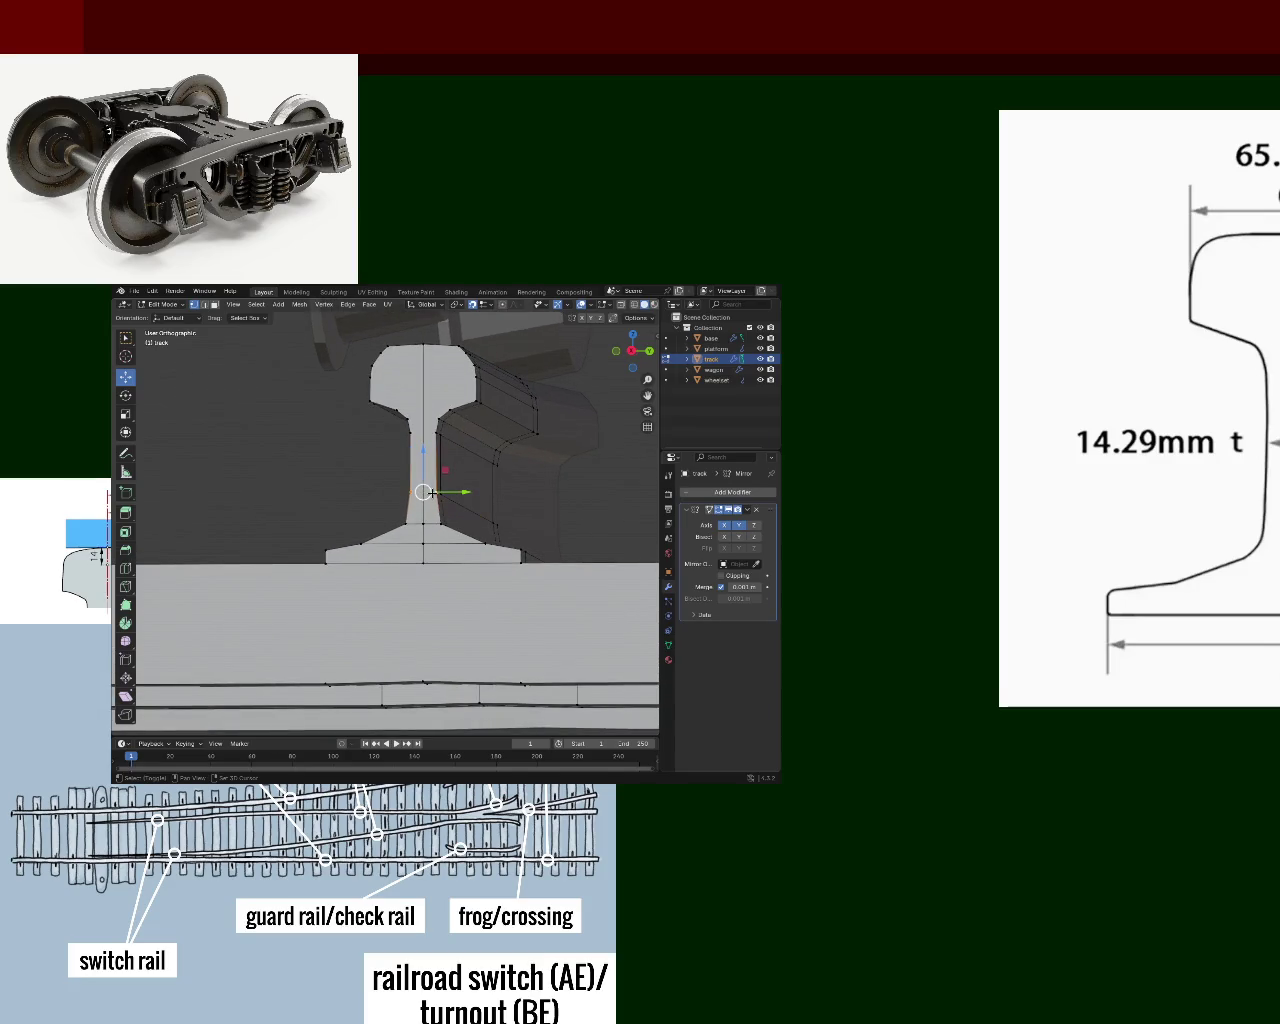
{"action": "left_click", "coordinate": [412, 433]}
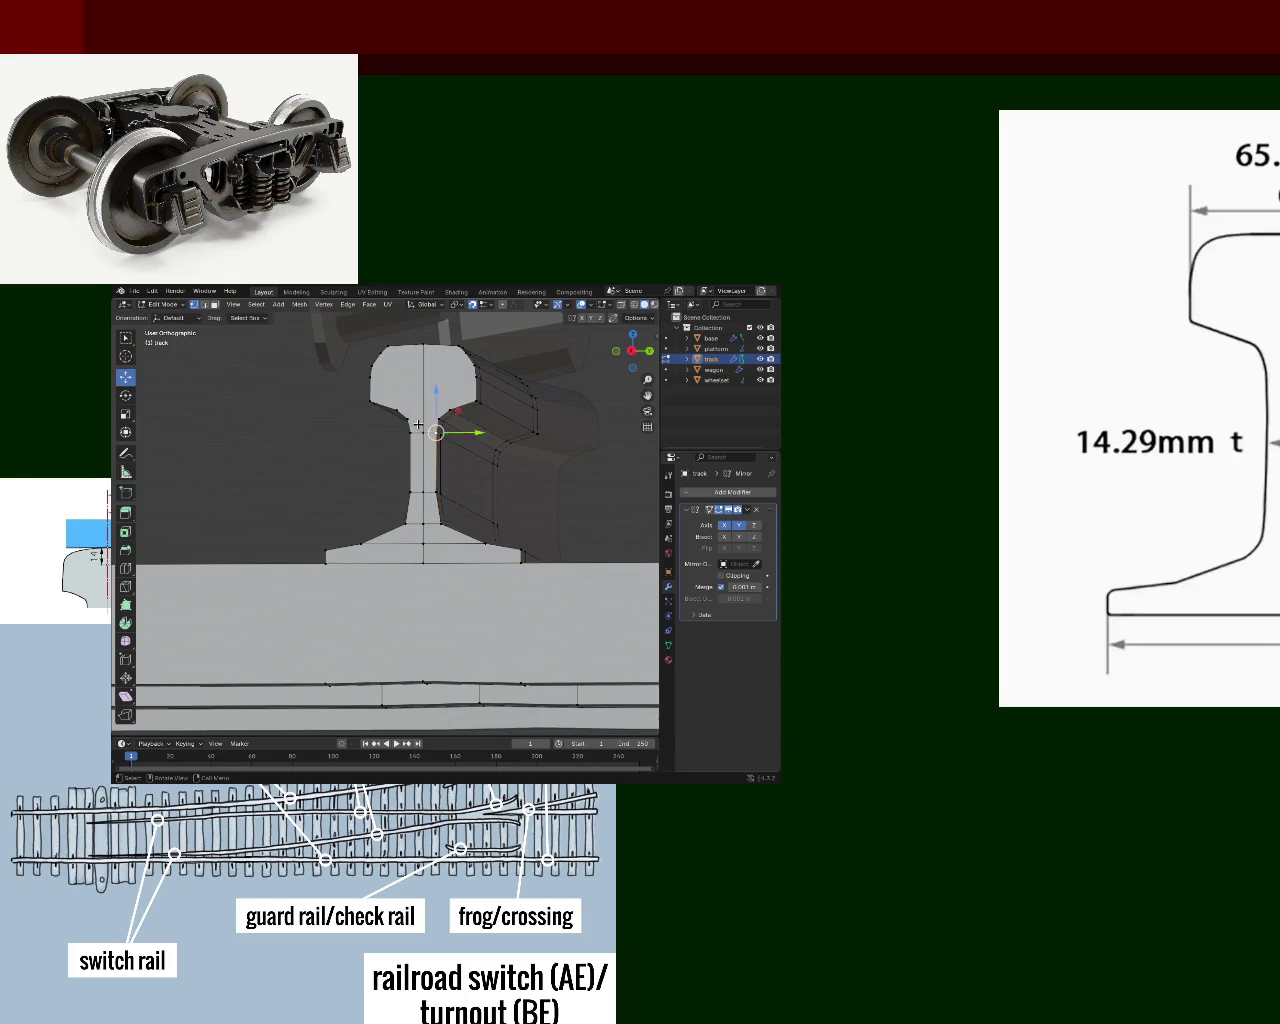
{"action": "left_click", "coordinate": [445, 410], "text": "shift"}
{"action": "left_click", "coordinate": [438, 421]}
{"action": "left_click", "coordinate": [438, 421], "text": "shift"}
- Toggle two Axis buttons on the Mirror modifier and inspect the rail from front angles
{"action": "mouse_move", "coordinate": [487, 451]}
{"action": "middle_mouse_down"}
{"action": "mouse_move", "coordinate": [392, 492]}
{"action": "mouse_move", "coordinate": [737, 530]}
{"action": "middle_mouse_up"}
{"action": "left_click", "coordinate": [737, 530]}
{"action": "left_click", "coordinate": [727, 530]}
{"action": "middle_click_drag", "start_coordinate": [582, 532], "coordinate": [487, 527]}
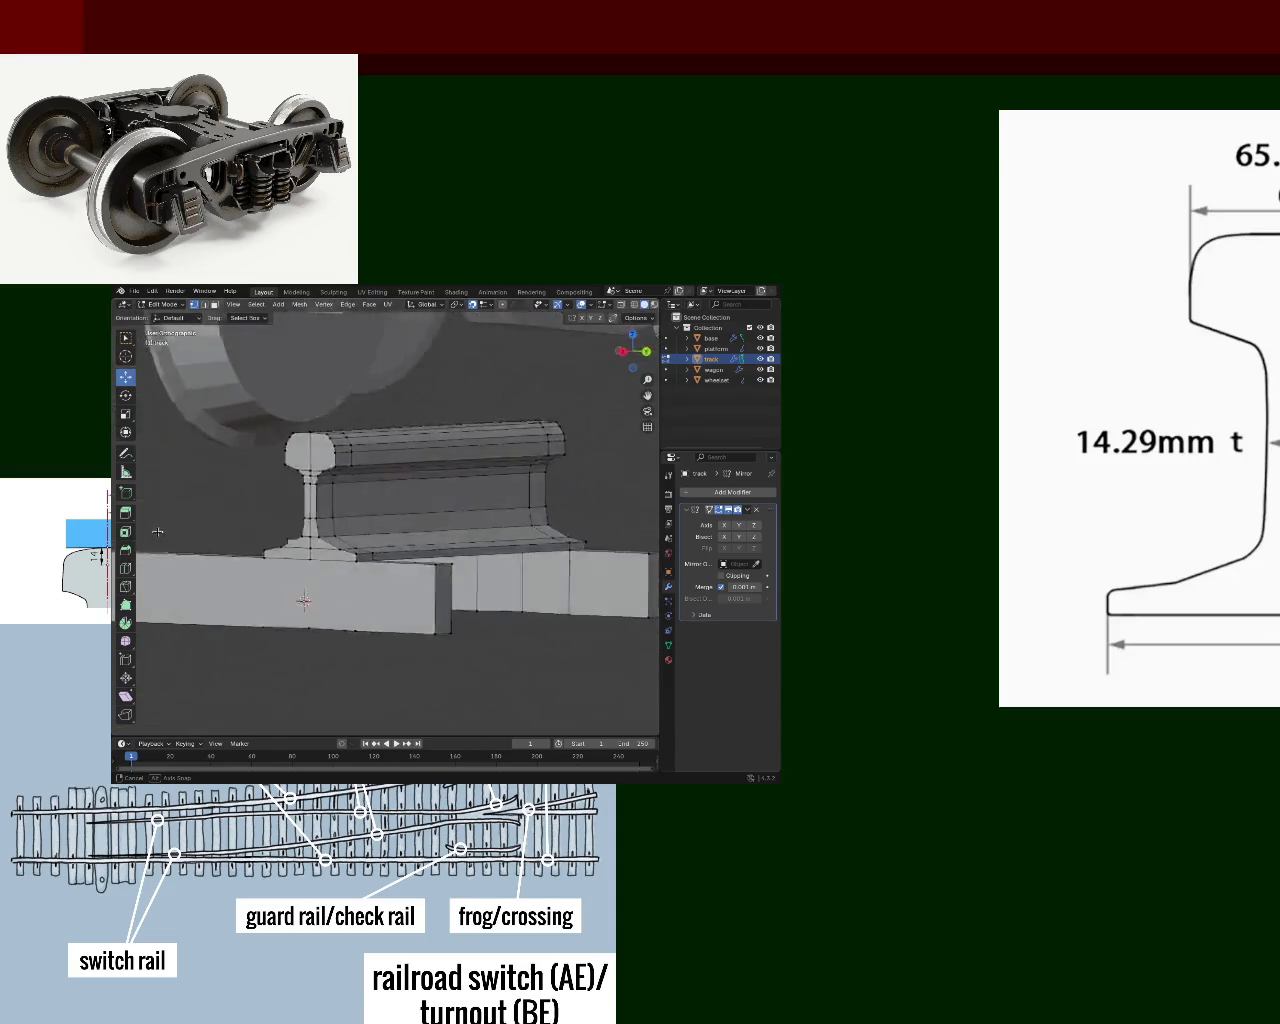
{"action": "middle_click_drag", "start_coordinate": [487, 527], "coordinate": [113, 545]}
{"action": "mouse_move", "coordinate": [400, 500]}
{"action": "middle_mouse_down"}
{"action": "mouse_move", "coordinate": [460, 470]}
{"action": "mouse_move", "coordinate": [455, 517]}
{"action": "middle_mouse_up"}
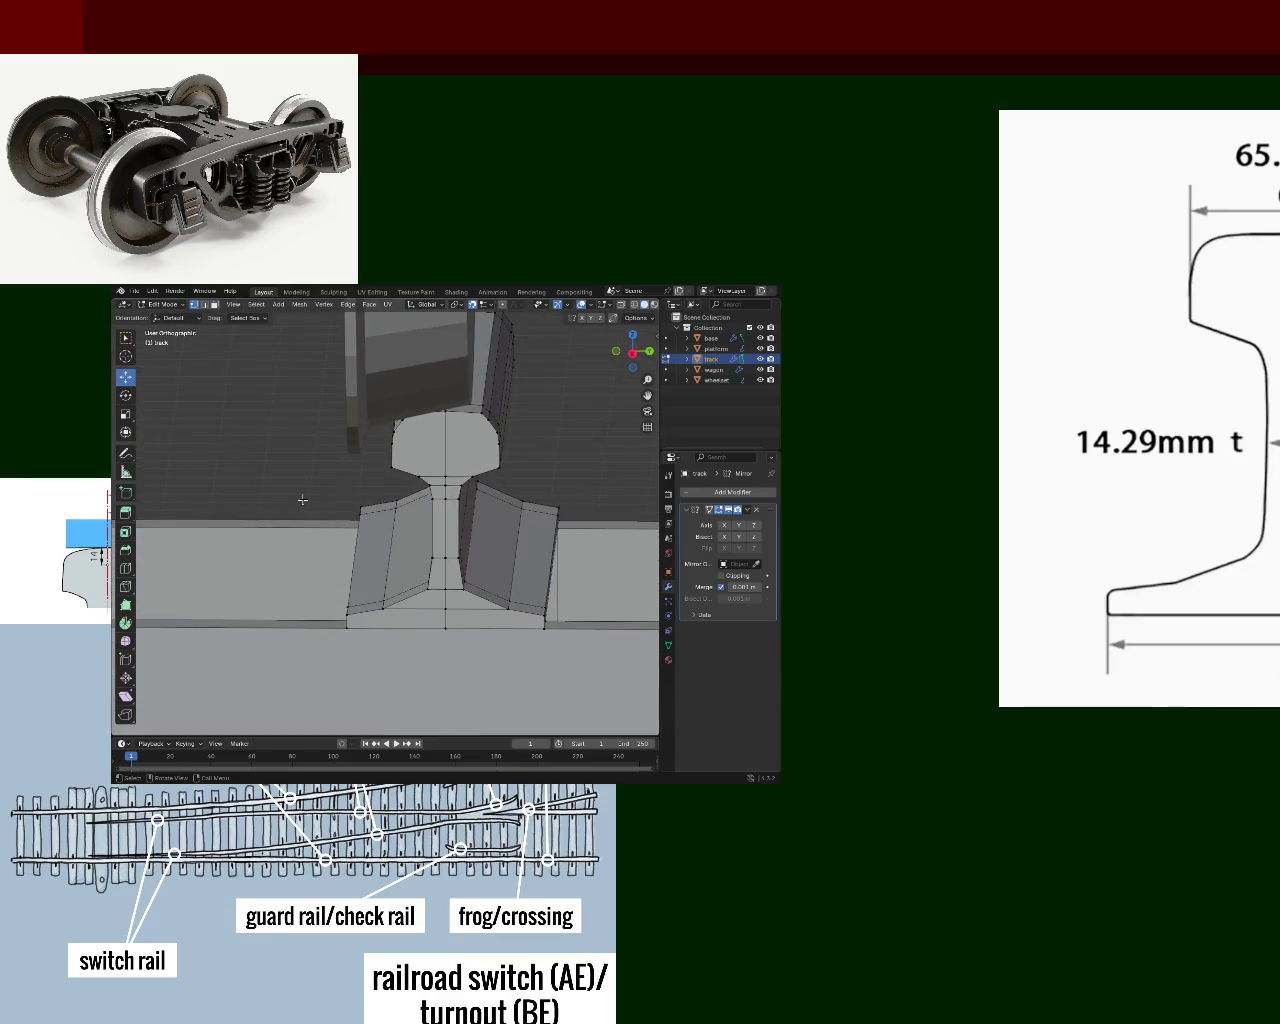
{"action": "middle_click_drag", "start_coordinate": [305, 500], "coordinate": [233, 318]}
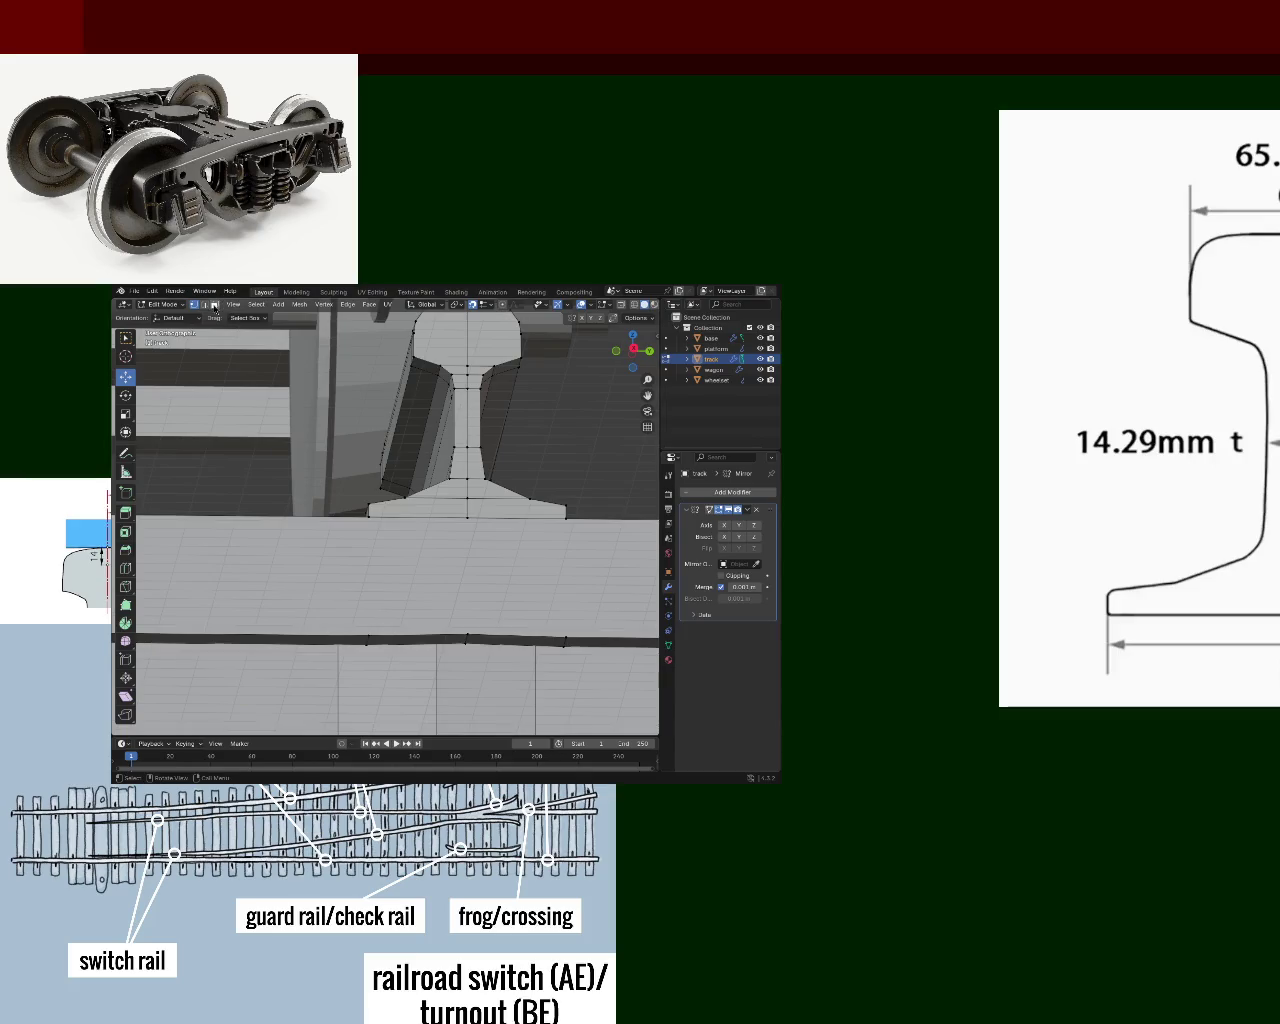
- Dissolve the edges along the rail's centre line
{"action": "left_click", "coordinate": [470, 364]}
{"action": "left_click", "coordinate": [470, 388], "text": "shift"}
{"action": "left_click", "coordinate": [474, 450], "text": "shift"}
{"action": "left_click", "coordinate": [476, 483], "text": "shift"}
{"action": "left_click", "coordinate": [480, 494], "text": "shift"}
{"action": "key", "text": "x"}
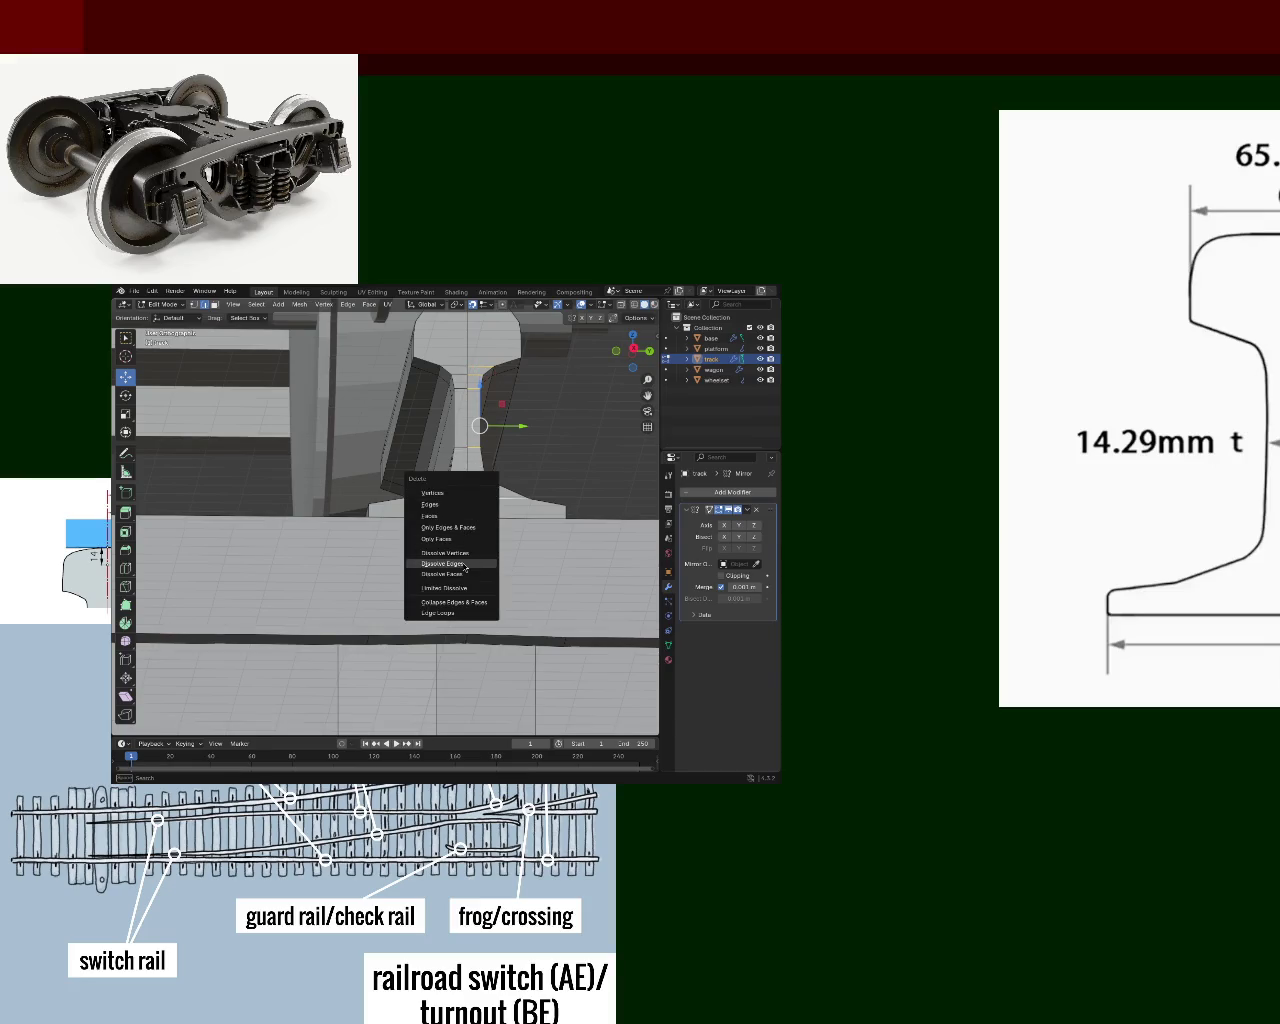
{"action": "left_click", "coordinate": [465, 567]}
- Dissolve a further run of edges along the rail profile
{"action": "left_click", "coordinate": [454, 366]}
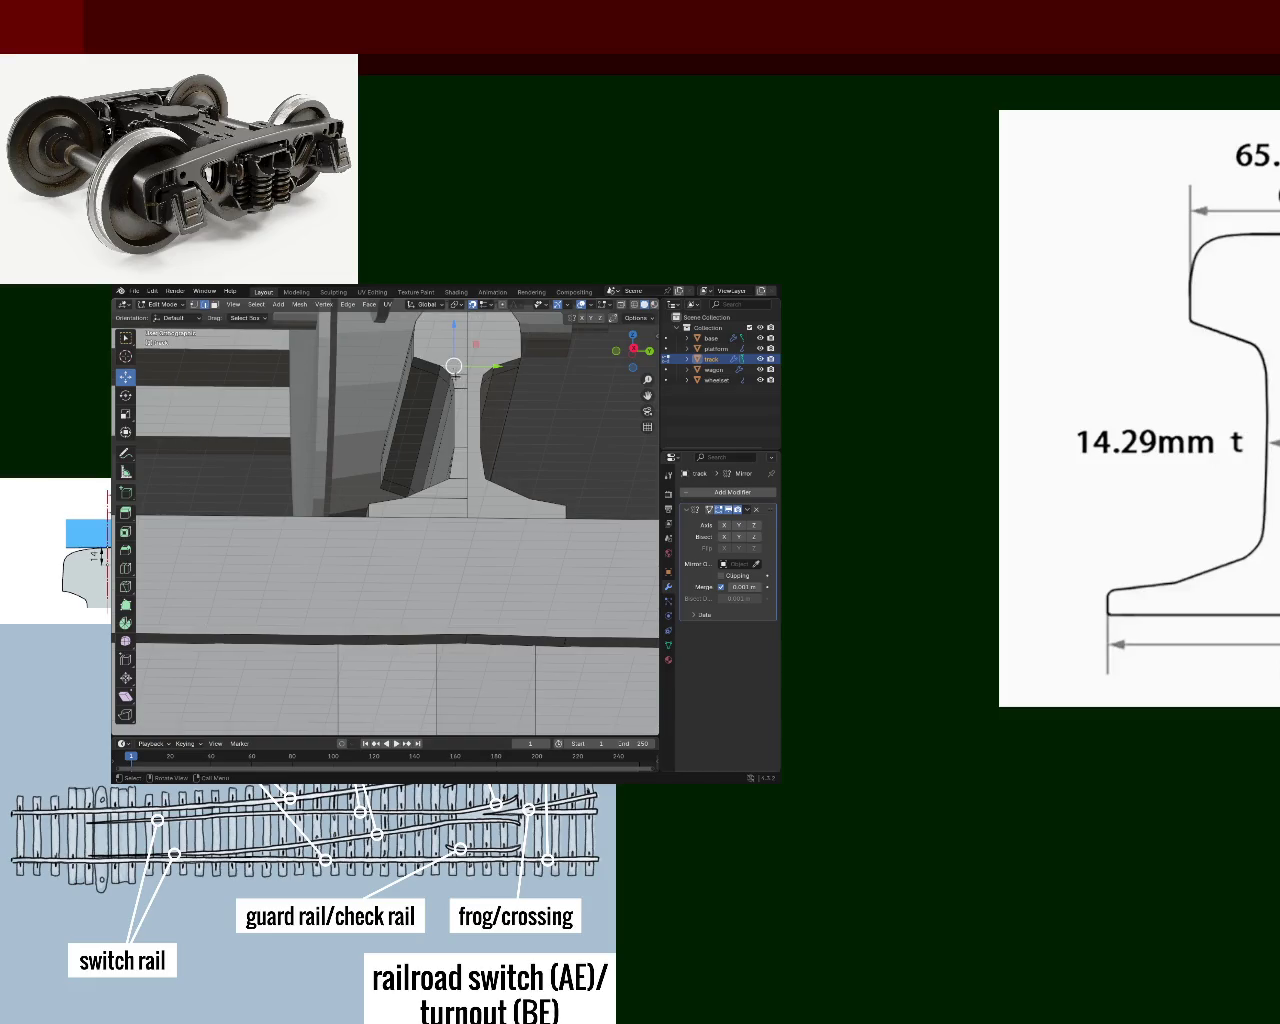
{"action": "left_click", "coordinate": [462, 389], "text": "shift"}
{"action": "left_click", "coordinate": [460, 515], "text": "shift"}
{"action": "key", "text": "x"}
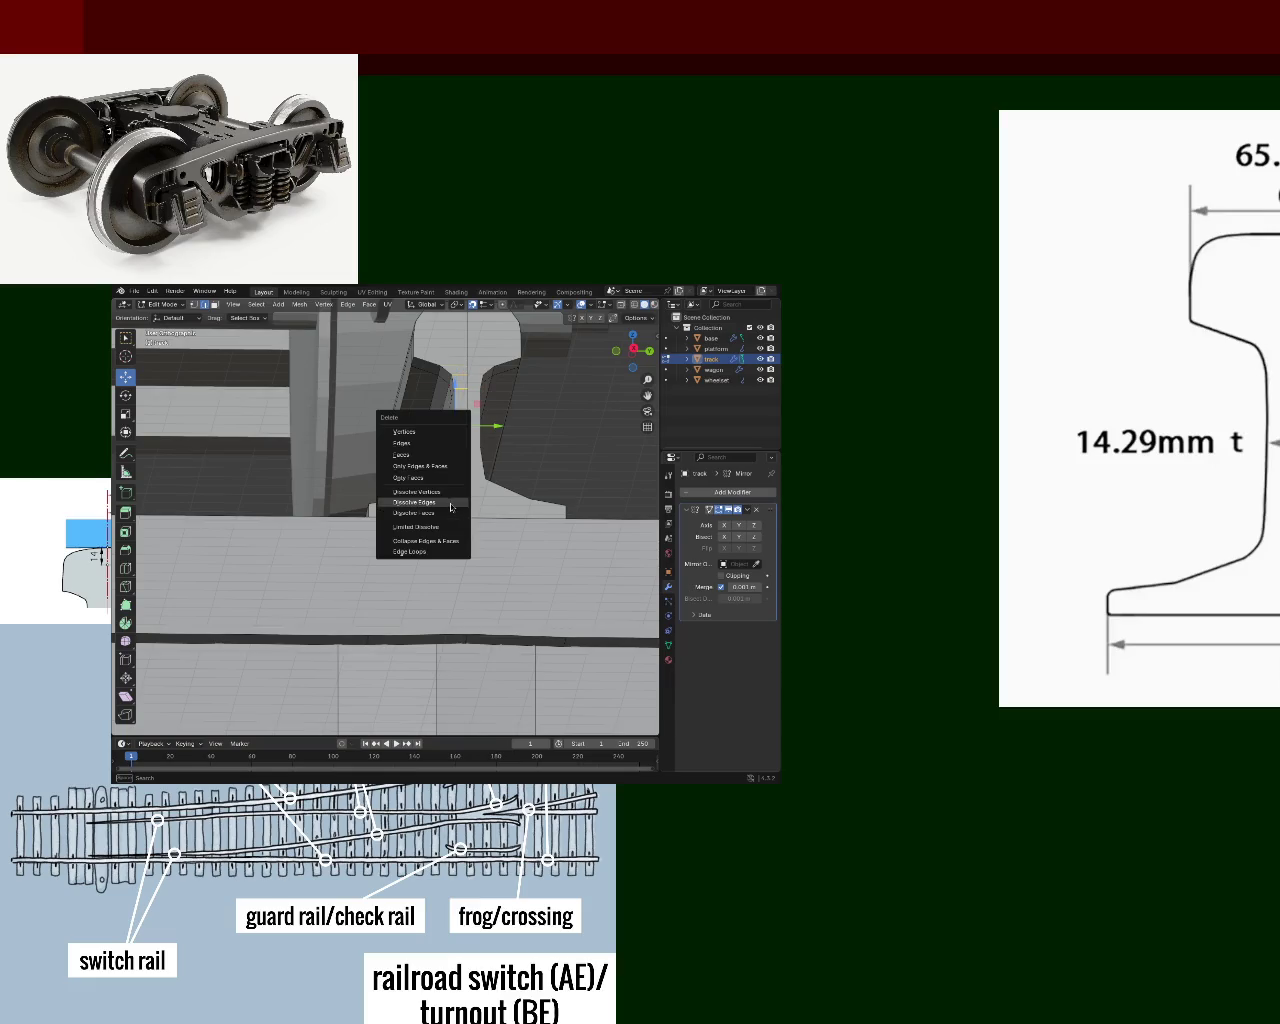
{"action": "left_click", "coordinate": [450, 507]}
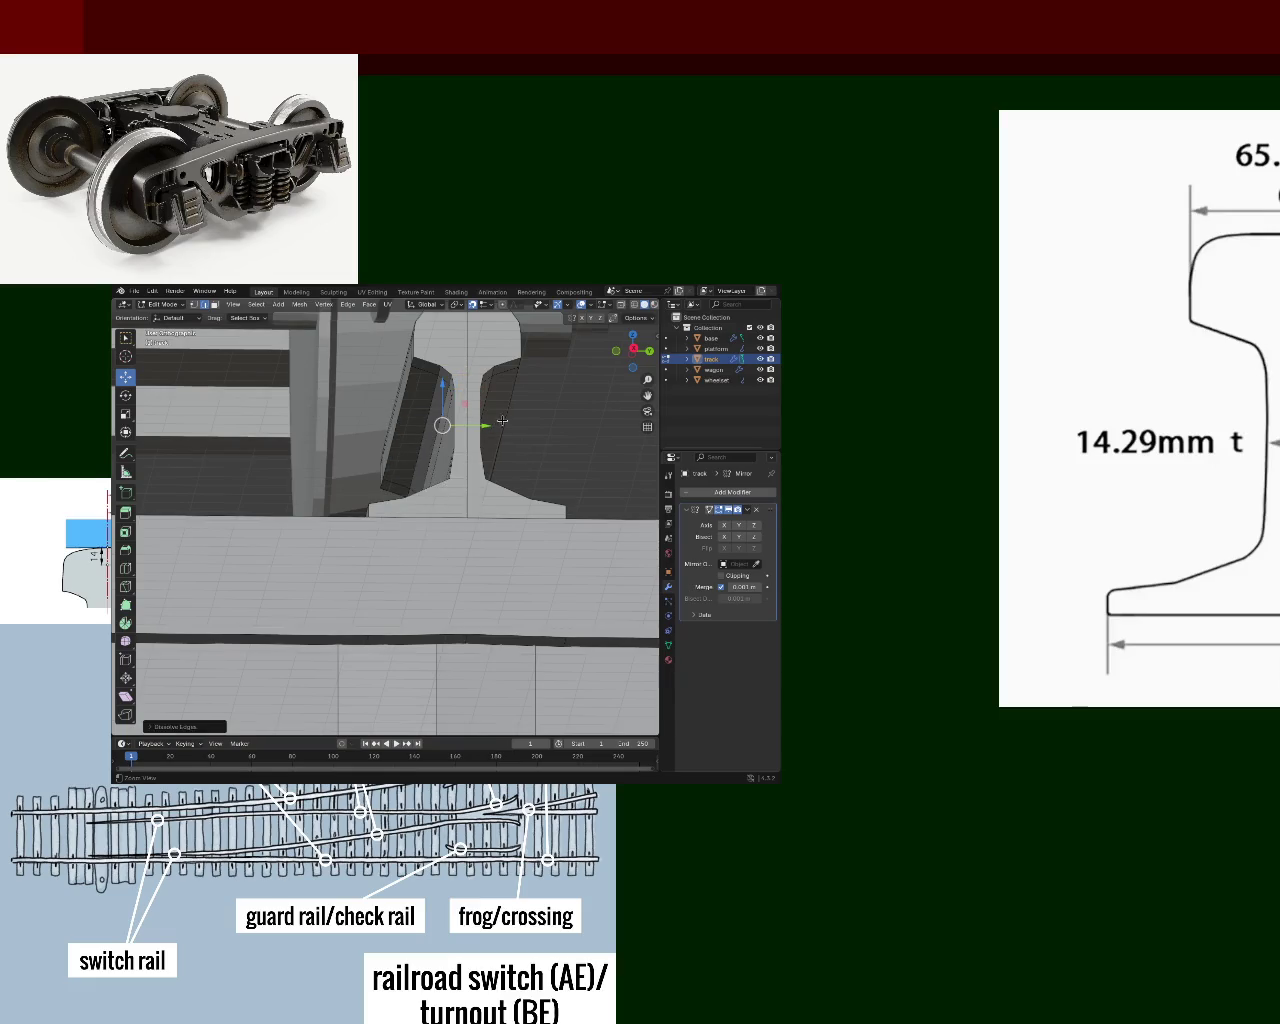
- Check the rail end-on and save the train file
{"action": "scroll", "coordinate": [450, 507], "scroll_direction": "down", "scroll_amount": 5}
{"action": "mouse_move", "coordinate": [330, 450]}
{"action": "middle_mouse_down"}
{"action": "mouse_move", "coordinate": [307, 466]}
{"action": "mouse_move", "coordinate": [432, 462]}
{"action": "mouse_move", "coordinate": [445, 484]}
{"action": "mouse_move", "coordinate": [303, 495]}
{"action": "mouse_move", "coordinate": [448, 509]}
{"action": "middle_mouse_up"}
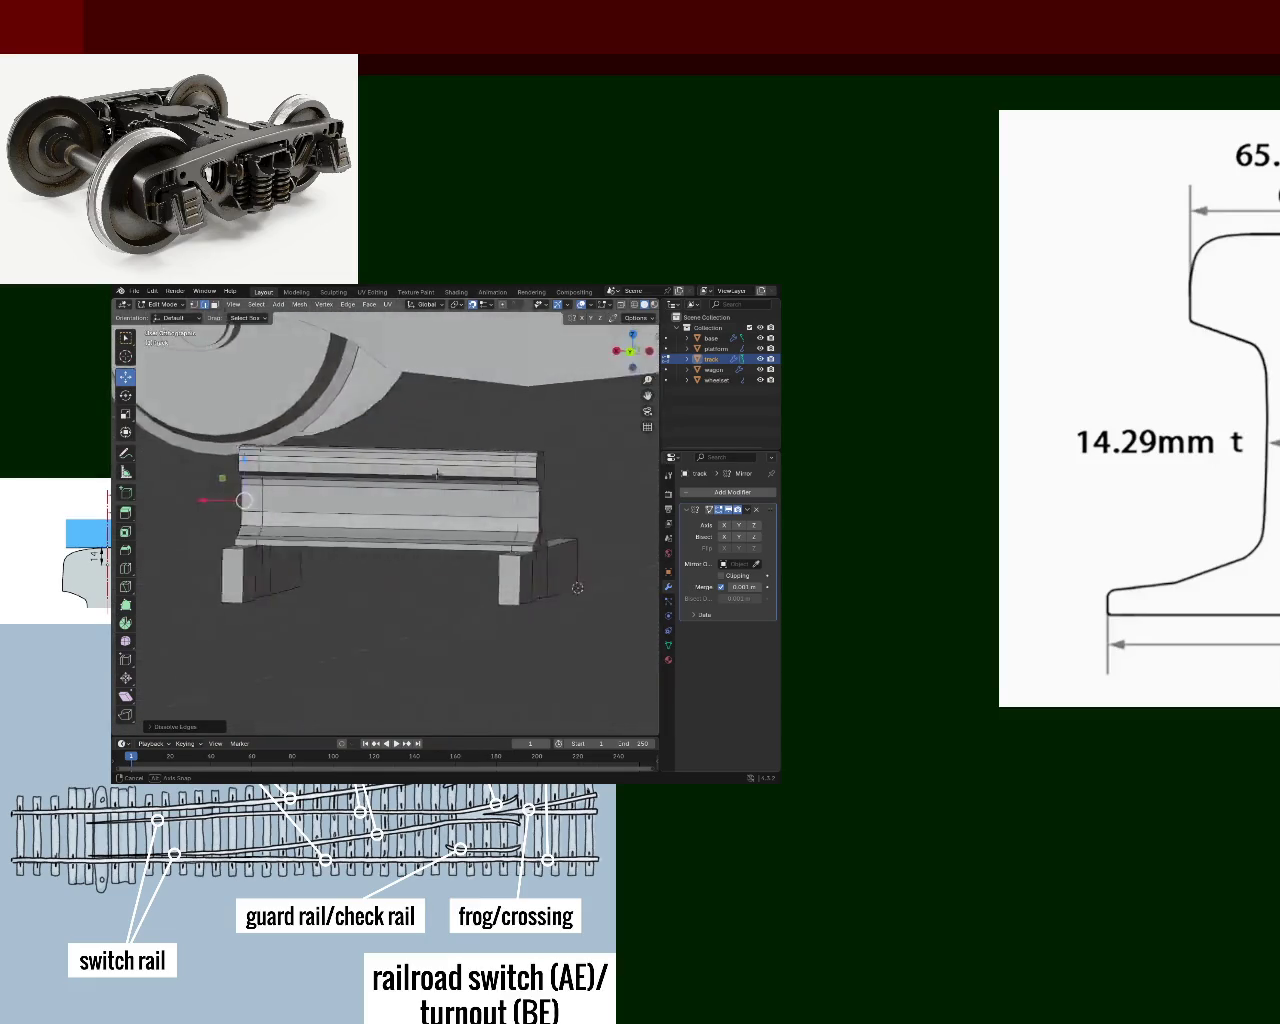
{"action": "scroll", "coordinate": [451, 487], "scroll_direction": "down", "scroll_amount": 3}
{"action": "key", "text": "ctrl+s"}
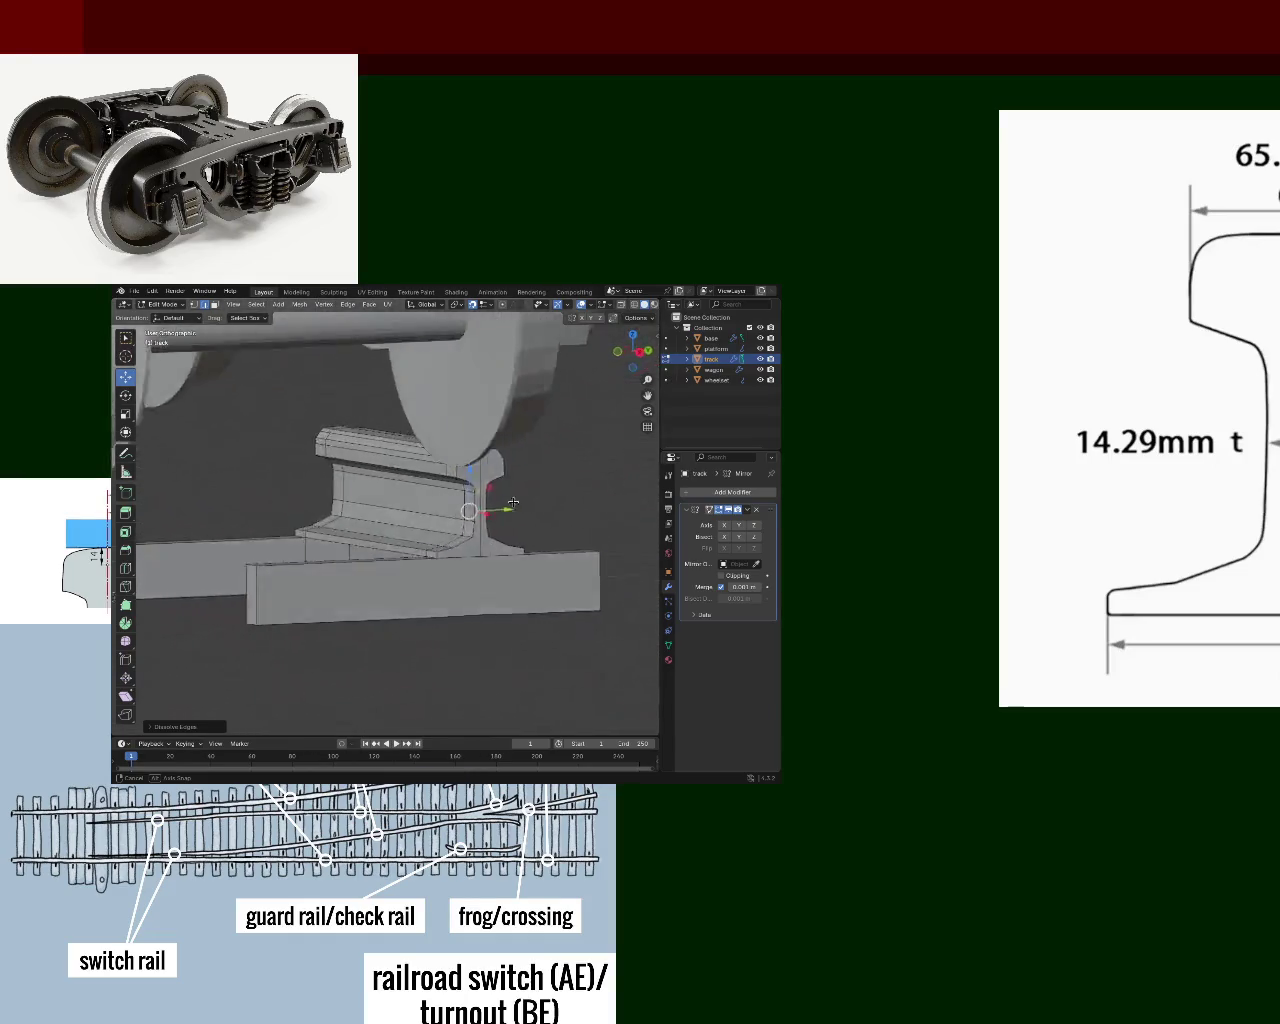
{"action": "mouse_move", "coordinate": [448, 509]}
{"action": "middle_mouse_down"}
{"action": "mouse_move", "coordinate": [537, 599]}
{"action": "mouse_move", "coordinate": [444, 548]}
{"action": "middle_mouse_up"}
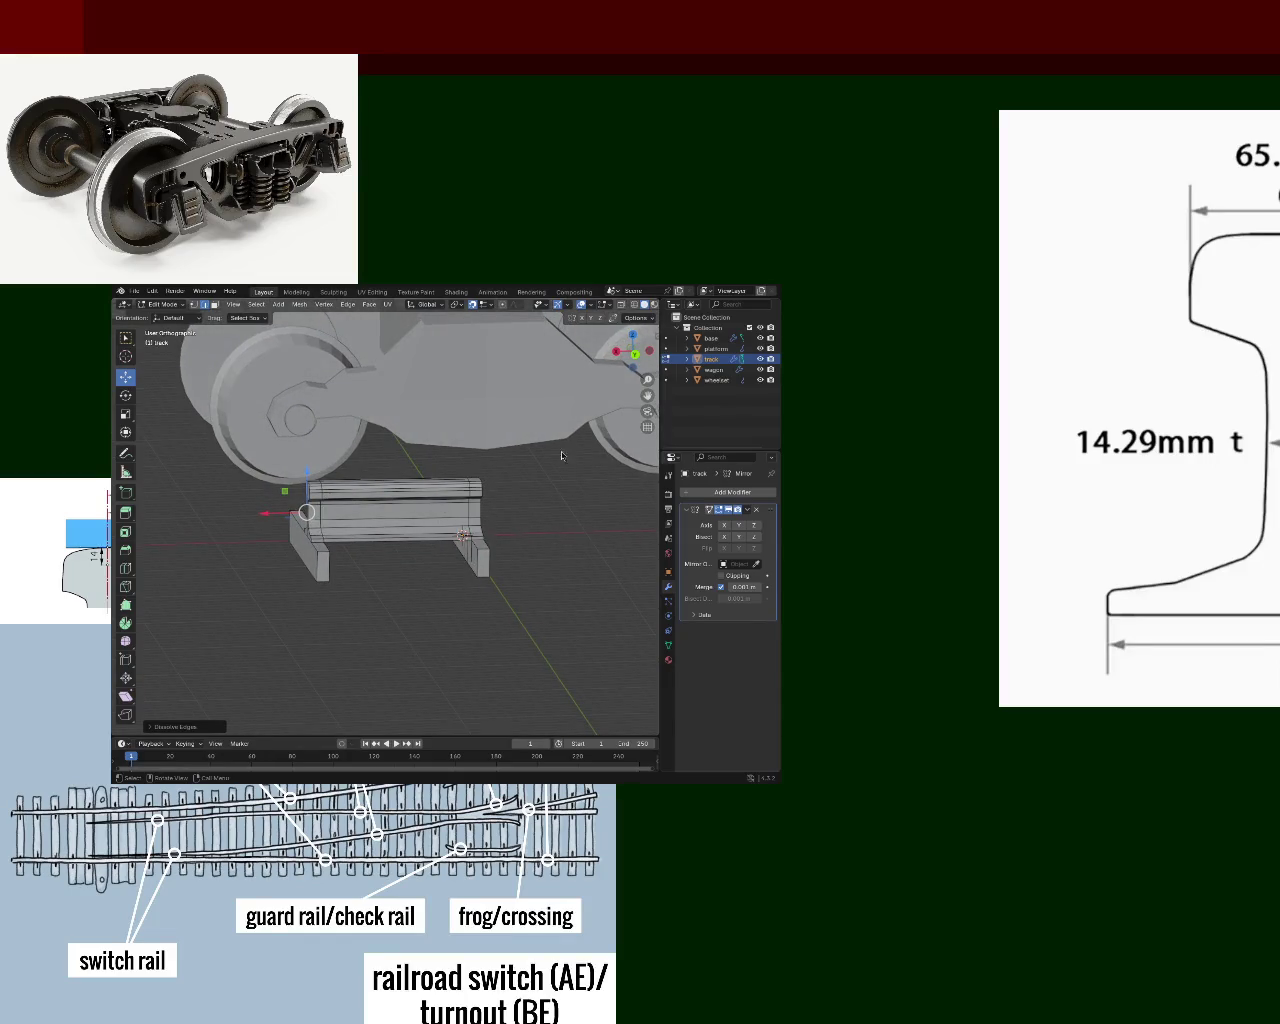
- Enable the Y axis in the track's Mirror modifier alongside X, viewed end-on
{"action": "mouse_move", "coordinate": [401, 507]}
{"action": "middle_mouse_down"}
{"action": "mouse_move", "coordinate": [430, 515]}
{"action": "mouse_move", "coordinate": [339, 535]}
{"action": "mouse_move", "coordinate": [379, 543]}
{"action": "mouse_move", "coordinate": [306, 522]}
{"action": "mouse_move", "coordinate": [474, 539]}
{"action": "mouse_move", "coordinate": [318, 527]}
{"action": "mouse_move", "coordinate": [311, 506]}
{"action": "middle_mouse_up"}
{"action": "left_click", "coordinate": [738, 528]}
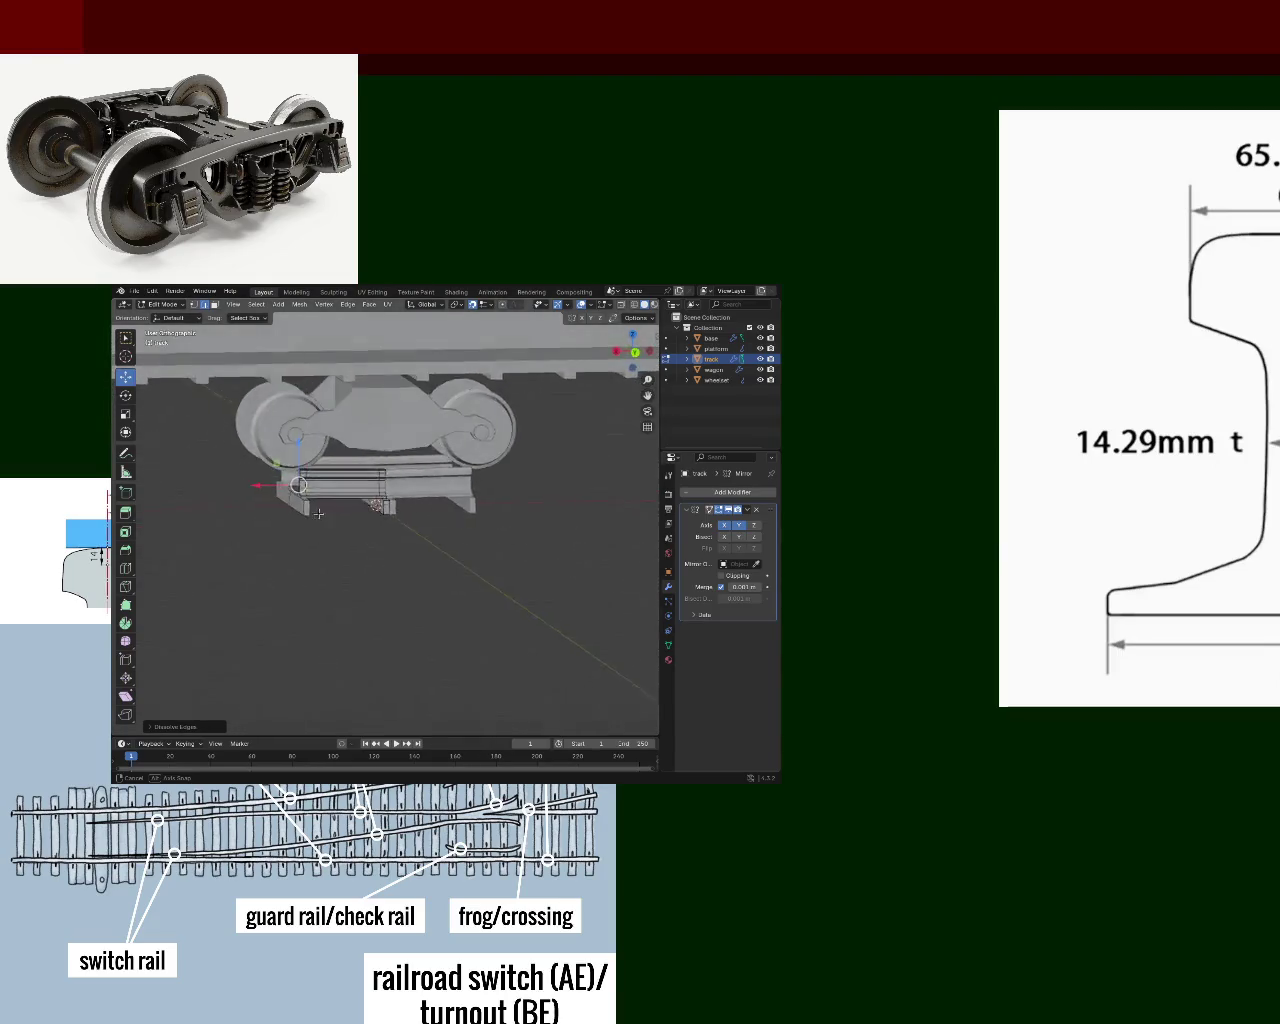
{"action": "scroll", "coordinate": [330, 495], "scroll_direction": "up", "scroll_amount": 2}
{"action": "scroll", "coordinate": [350, 483], "scroll_direction": "up", "scroll_amount": 1}
{"action": "mouse_move", "coordinate": [350, 483]}
{"action": "middle_mouse_down"}
{"action": "mouse_move", "coordinate": [440, 517]}
{"action": "mouse_move", "coordinate": [394, 503]}
{"action": "mouse_move", "coordinate": [428, 499]}
{"action": "middle_mouse_up"}
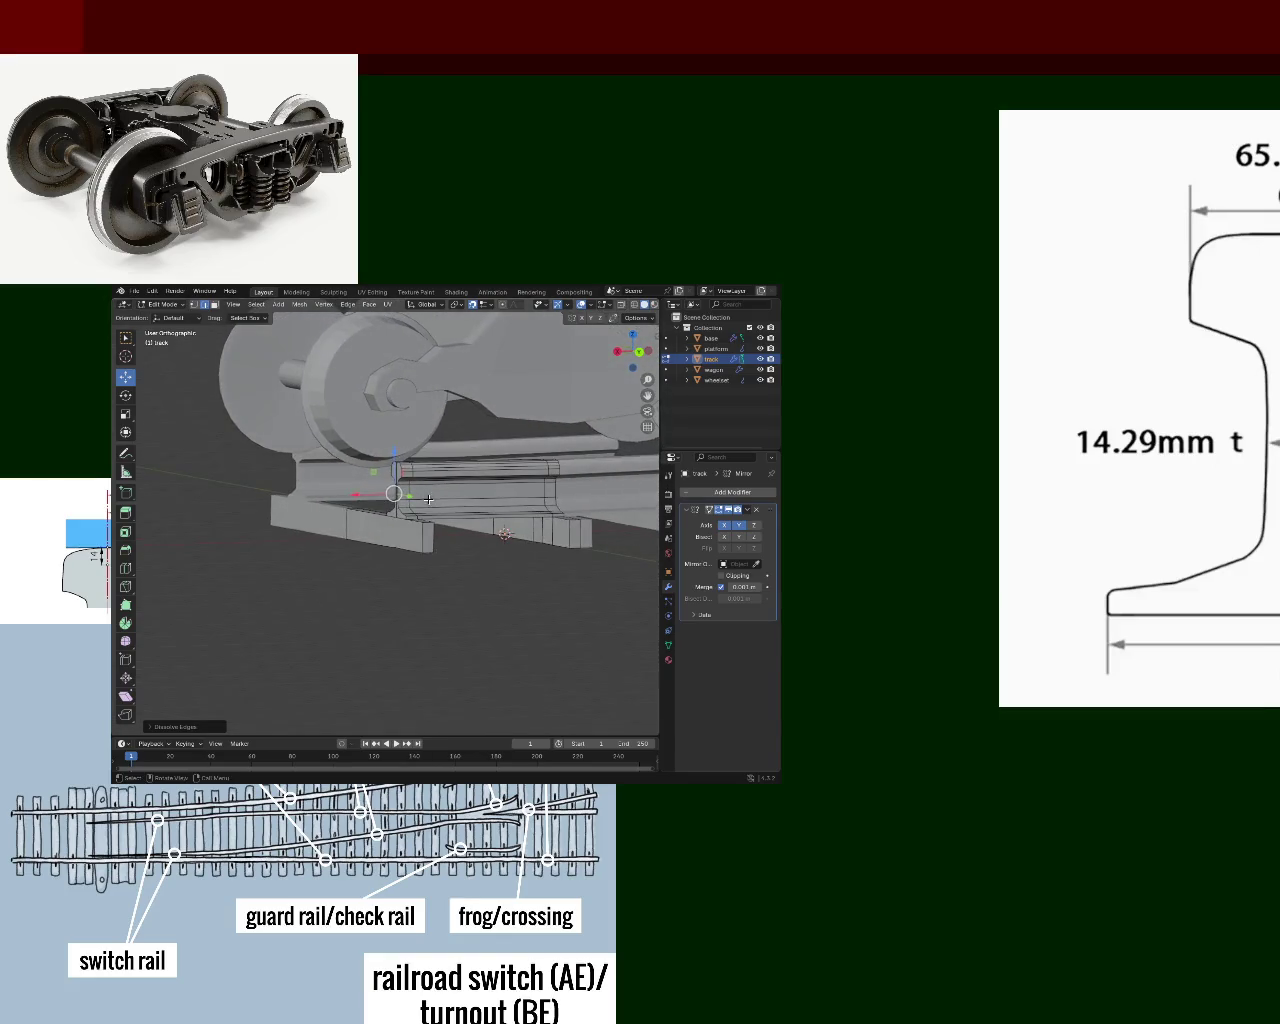
{"action": "key", "text": "ctrl+s"}
{"action": "scroll", "coordinate": [470, 477], "scroll_direction": "up", "scroll_amount": 3}
{"action": "mouse_move", "coordinate": [470, 477]}
{"action": "middle_mouse_down"}
{"action": "mouse_move", "coordinate": [332, 516]}
{"action": "mouse_move", "coordinate": [507, 503]}
{"action": "mouse_move", "coordinate": [314, 479]}
{"action": "middle_mouse_up"}
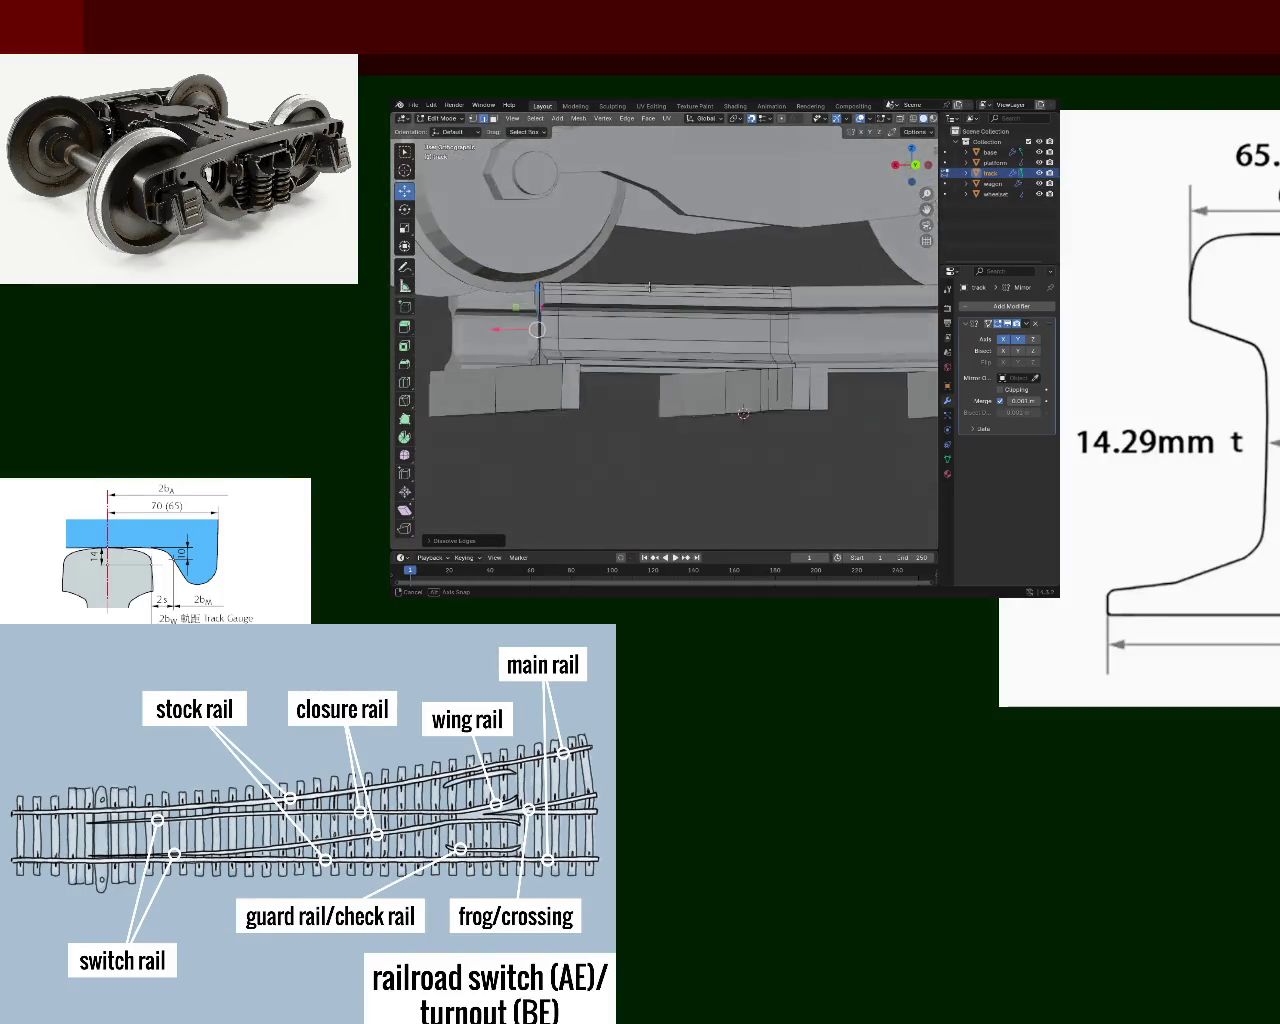
- Select the left sleeper block beneath the rail and view it with the rail profile
{"action": "mouse_move", "coordinate": [632, 289]}
{"action": "middle_mouse_down"}
{"action": "mouse_move", "coordinate": [643, 289]}
{"action": "mouse_move", "coordinate": [494, 237]}
{"action": "middle_mouse_up"}
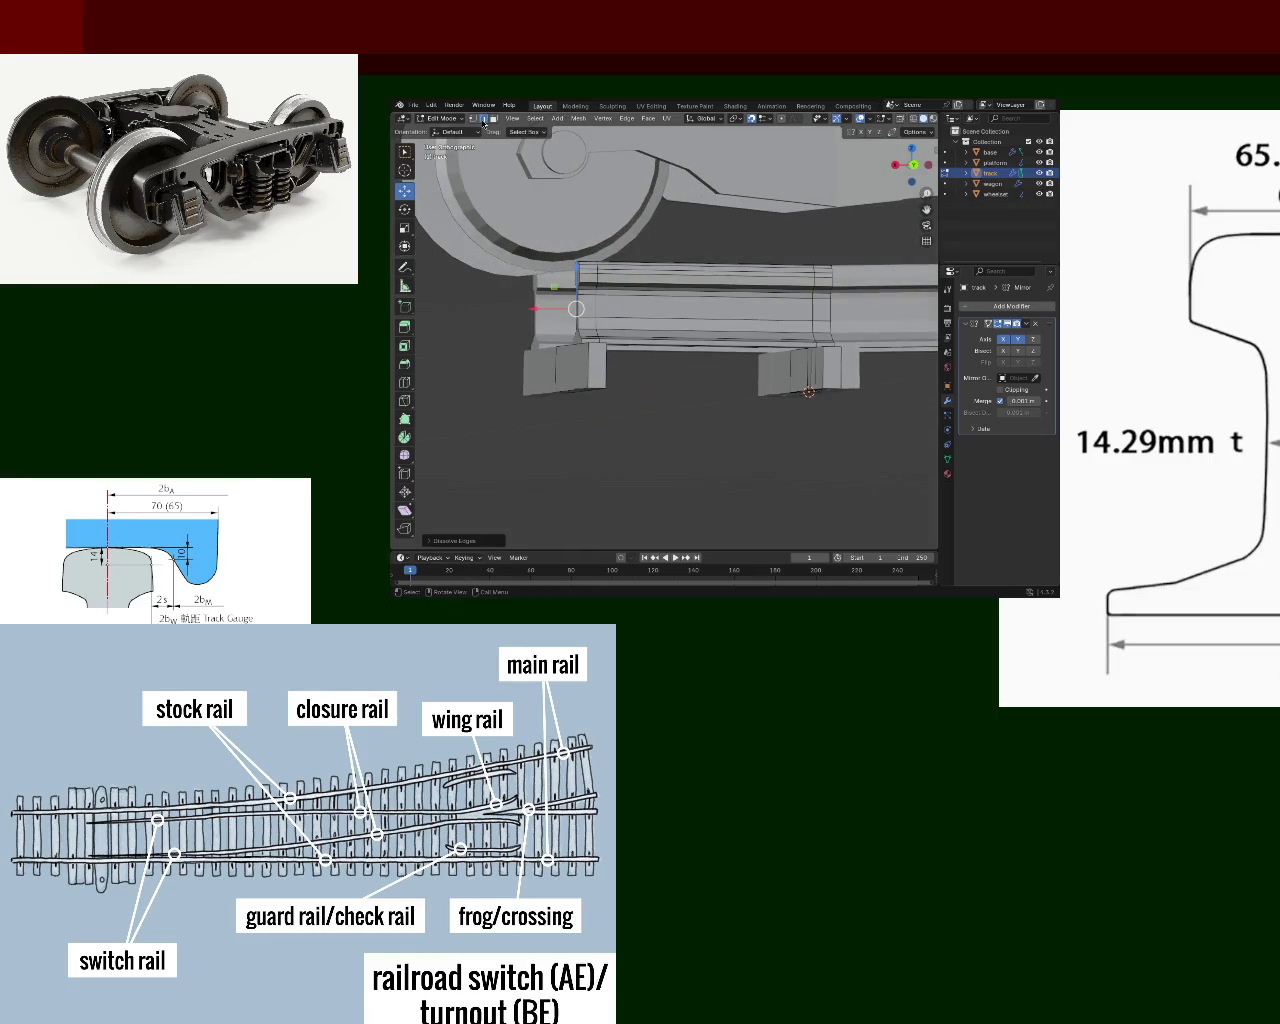
{"action": "left_click", "coordinate": [550, 367]}
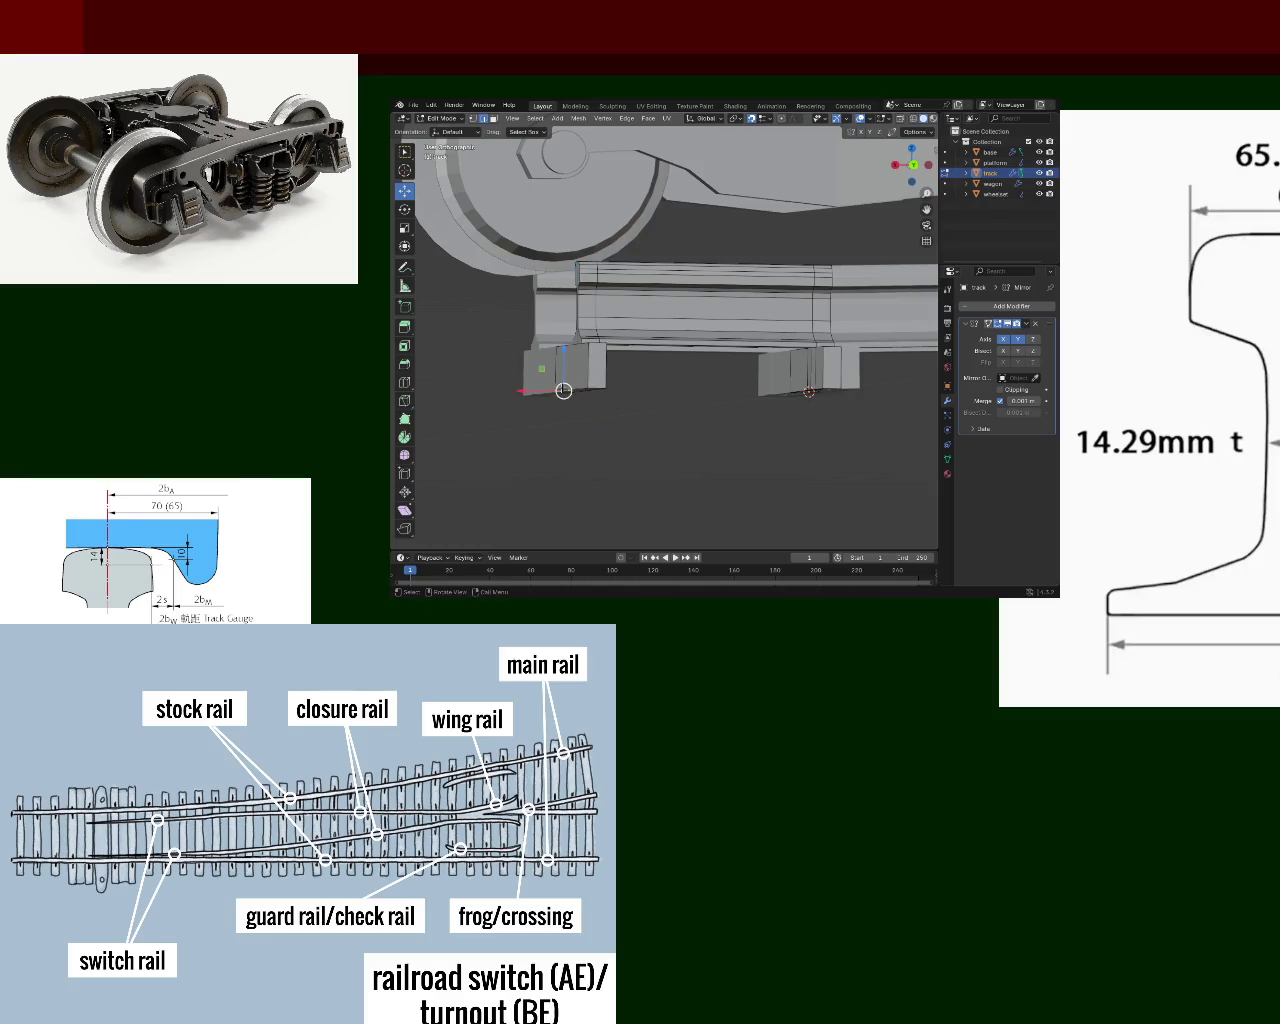
{"action": "mouse_move", "coordinate": [593, 397]}
{"action": "middle_mouse_down"}
{"action": "mouse_move", "coordinate": [644, 391]}
{"action": "mouse_move", "coordinate": [619, 277]}
{"action": "mouse_move", "coordinate": [686, 406]}
{"action": "mouse_move", "coordinate": [672, 254]}
{"action": "mouse_move", "coordinate": [705, 343]}
{"action": "mouse_move", "coordinate": [730, 313]}
{"action": "mouse_move", "coordinate": [626, 278]}
{"action": "mouse_move", "coordinate": [630, 254]}
{"action": "mouse_move", "coordinate": [794, 330]}
{"action": "mouse_move", "coordinate": [732, 370]}
{"action": "mouse_move", "coordinate": [706, 283]}
{"action": "middle_mouse_up"}
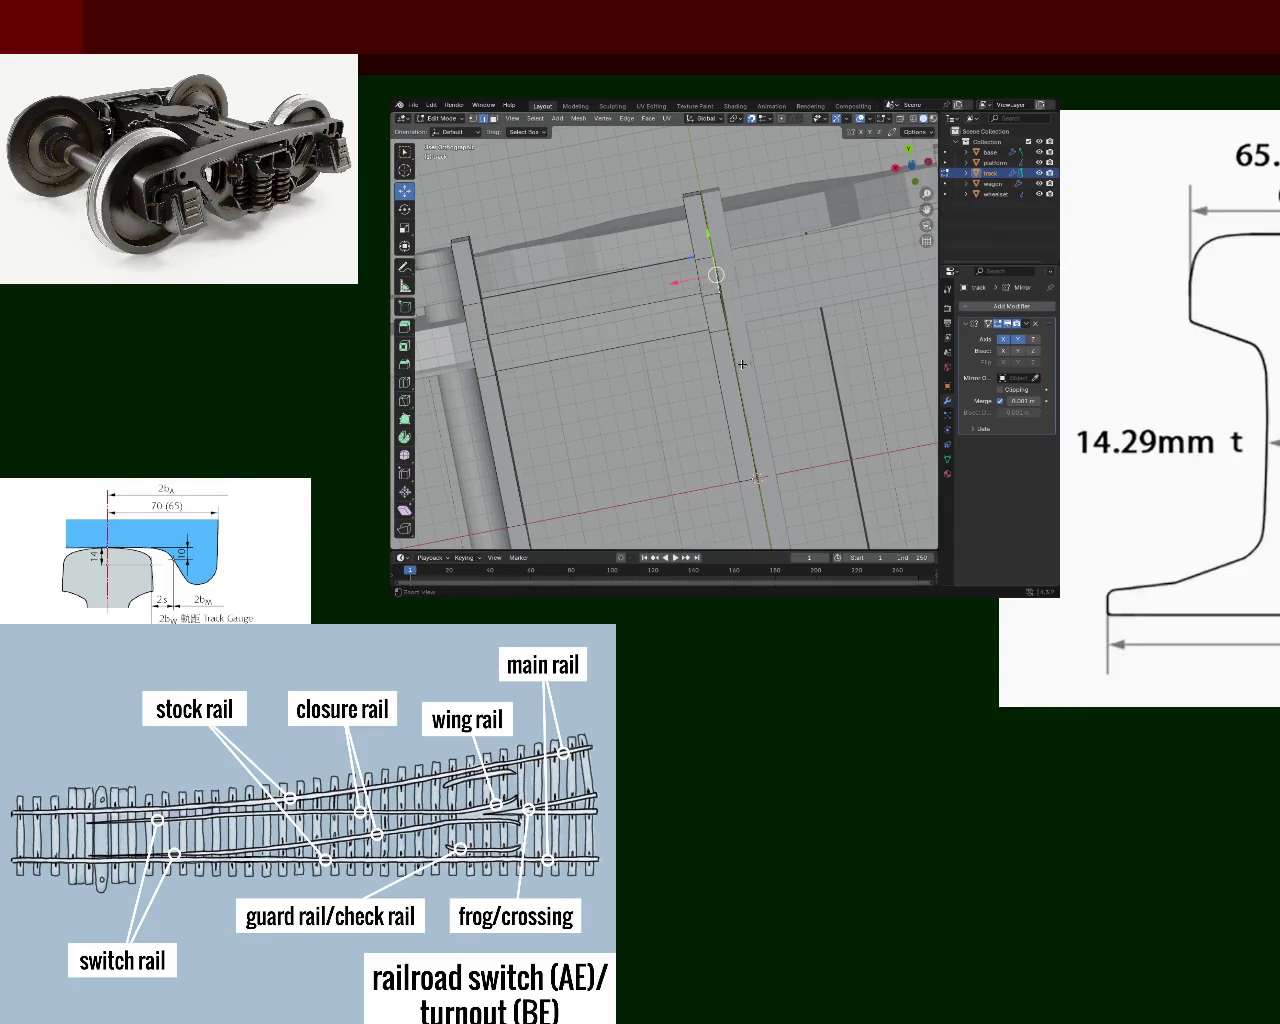
- Return to an angled view of the sleepers and save the train file
{"action": "scroll", "coordinate": [766, 266], "scroll_direction": "up", "scroll_amount": 5}
{"action": "scroll", "coordinate": [774, 289], "scroll_direction": "up", "scroll_amount": 2}
{"action": "mouse_move", "coordinate": [774, 289]}
{"action": "middle_mouse_down"}
{"action": "mouse_move", "coordinate": [653, 353]}
{"action": "mouse_move", "coordinate": [650, 322]}
{"action": "middle_mouse_up"}
{"action": "key", "text": "ctrl+s"}
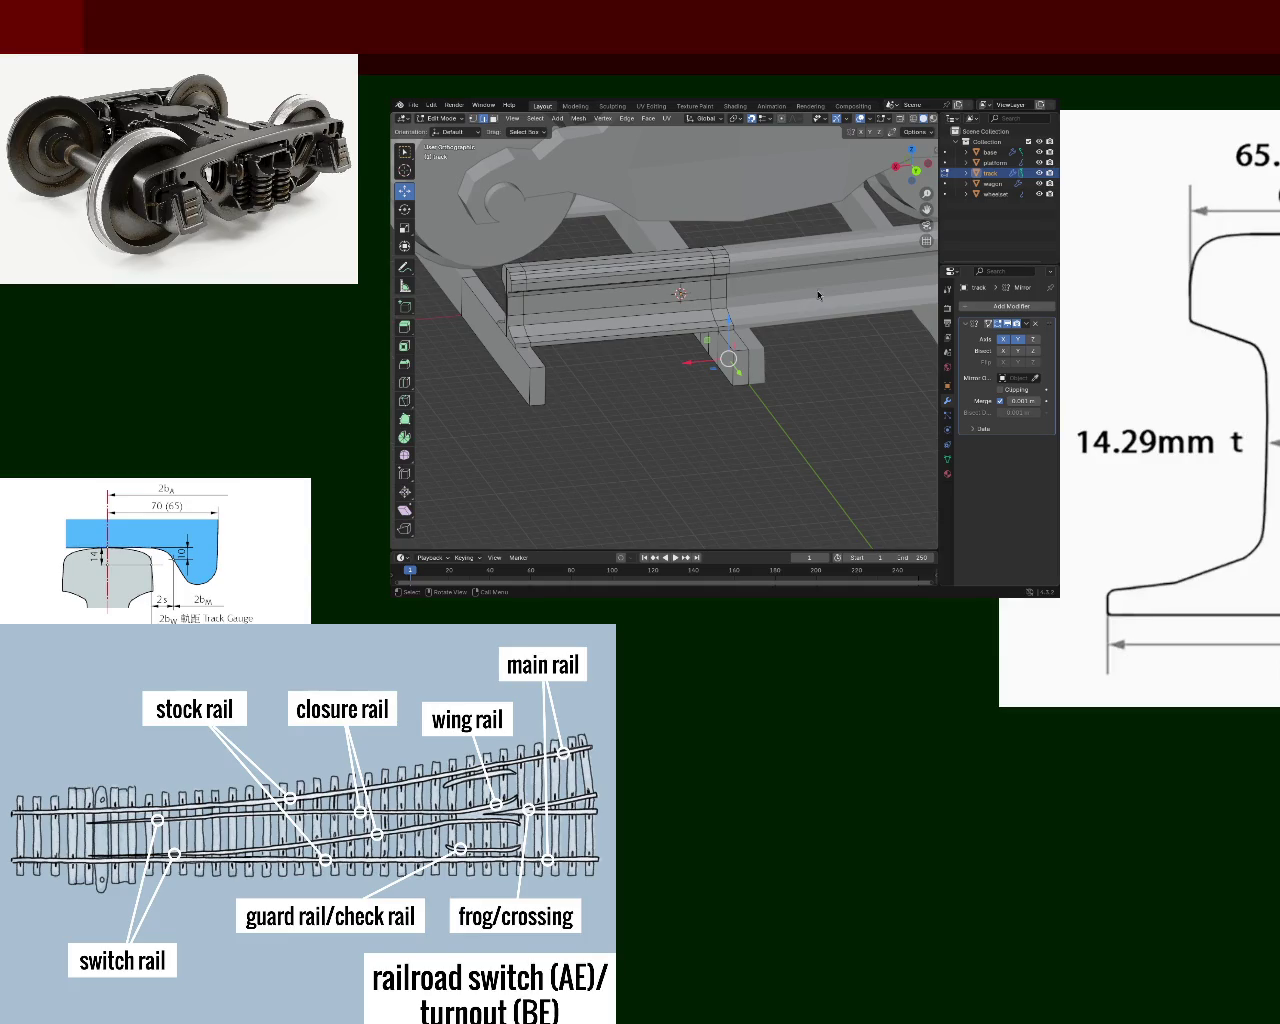
- Dissolve two vertical edges on the sleeper's side so its faces merge
{"action": "mouse_move", "coordinate": [739, 374]}
{"action": "middle_mouse_down", "text": "ctrl"}
{"action": "mouse_move", "coordinate": [698, 372]}
{"action": "mouse_move", "coordinate": [705, 301]}
{"action": "mouse_move", "coordinate": [666, 296]}
{"action": "mouse_move", "coordinate": [677, 320]}
{"action": "mouse_move", "coordinate": [732, 307]}
{"action": "middle_mouse_up", "text": "ctrl"}
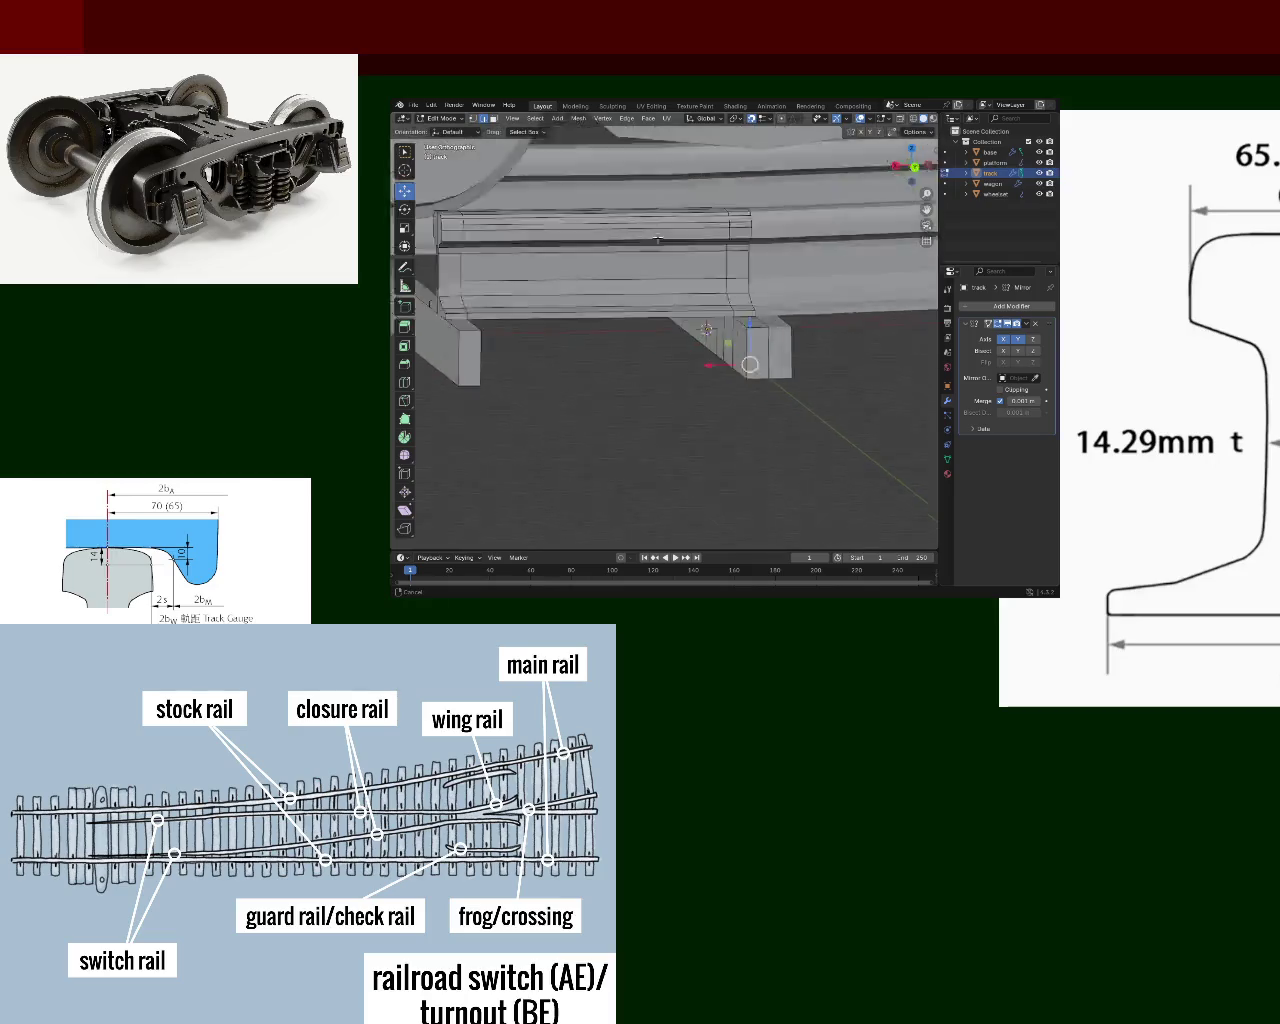
{"action": "middle_click_drag", "start_coordinate": [732, 307], "coordinate": [754, 310]}
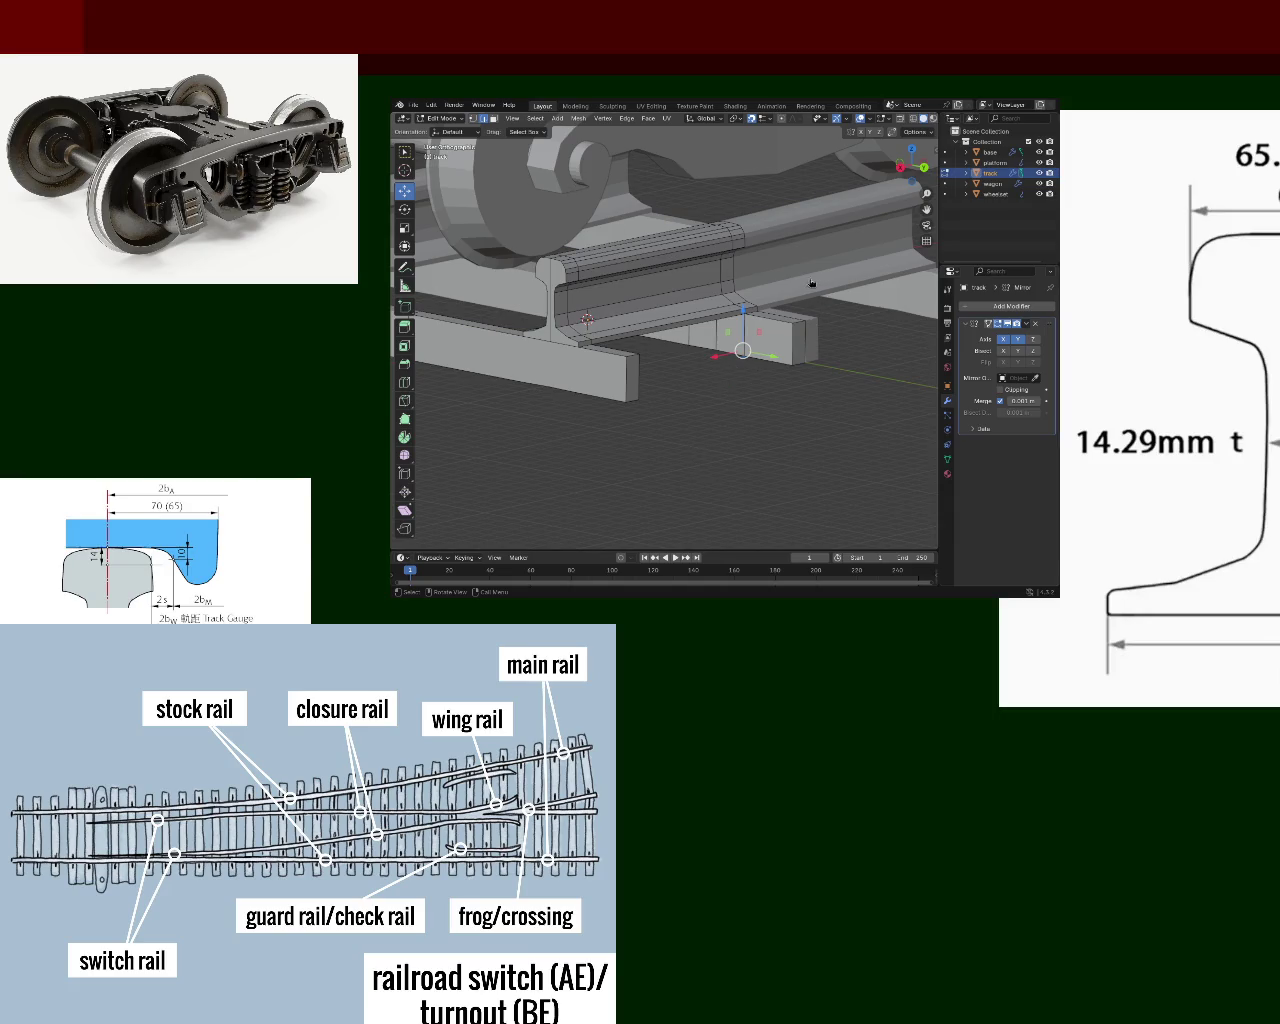
{"action": "mouse_move", "coordinate": [848, 227]}
{"action": "middle_mouse_down"}
{"action": "mouse_move", "coordinate": [680, 243]}
{"action": "mouse_move", "coordinate": [654, 370]}
{"action": "mouse_move", "coordinate": [799, 335]}
{"action": "mouse_move", "coordinate": [770, 322]}
{"action": "middle_mouse_up"}
{"action": "scroll", "coordinate": [654, 370], "scroll_direction": "up", "scroll_amount": 3}
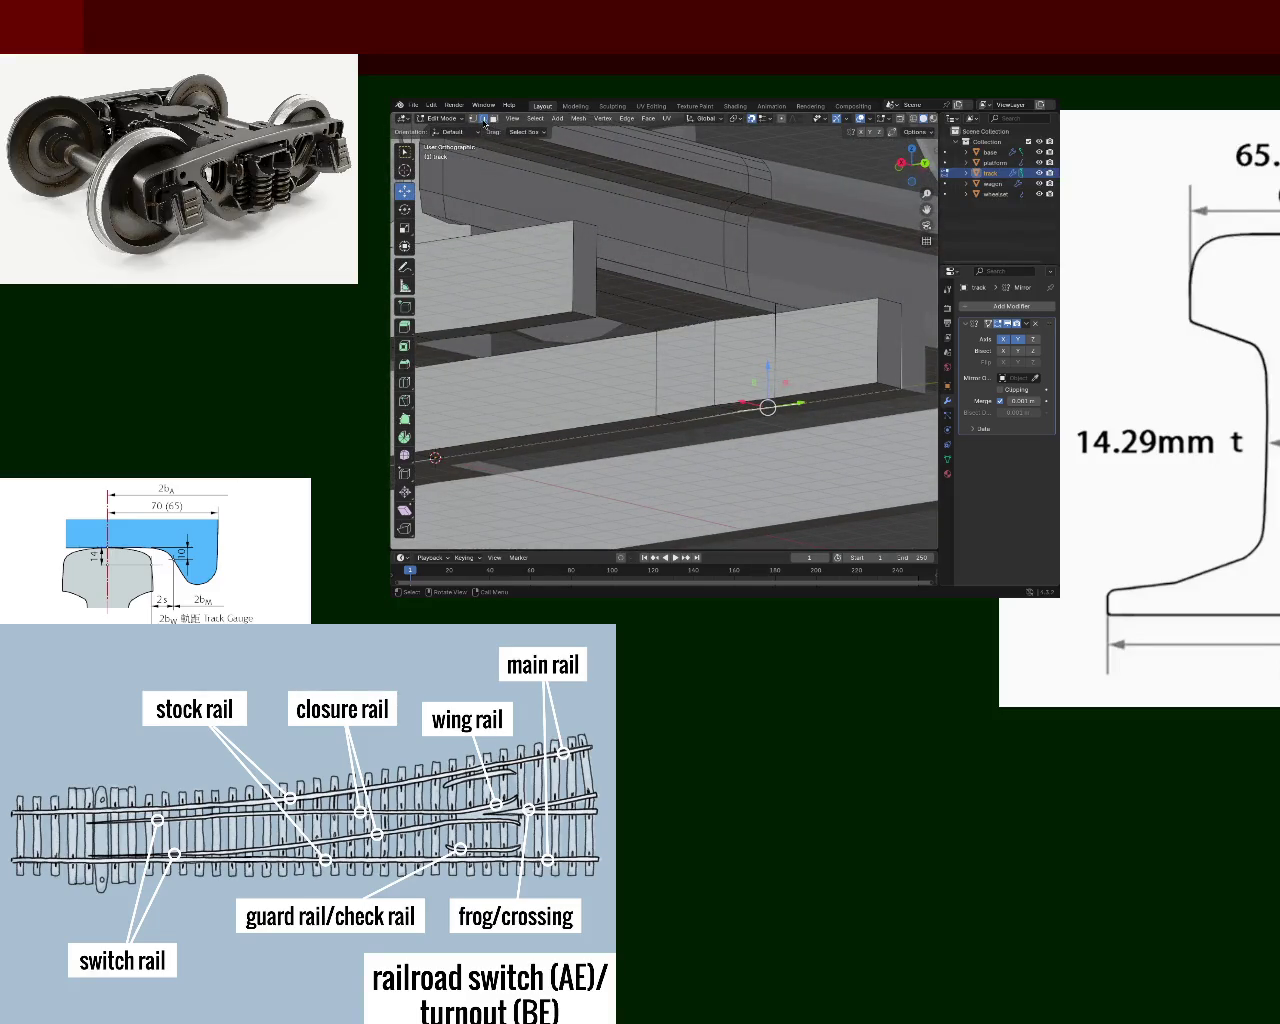
{"action": "left_click", "coordinate": [776, 353]}
{"action": "left_click", "coordinate": [714, 362], "text": "shift"}
{"action": "key", "text": "x"}
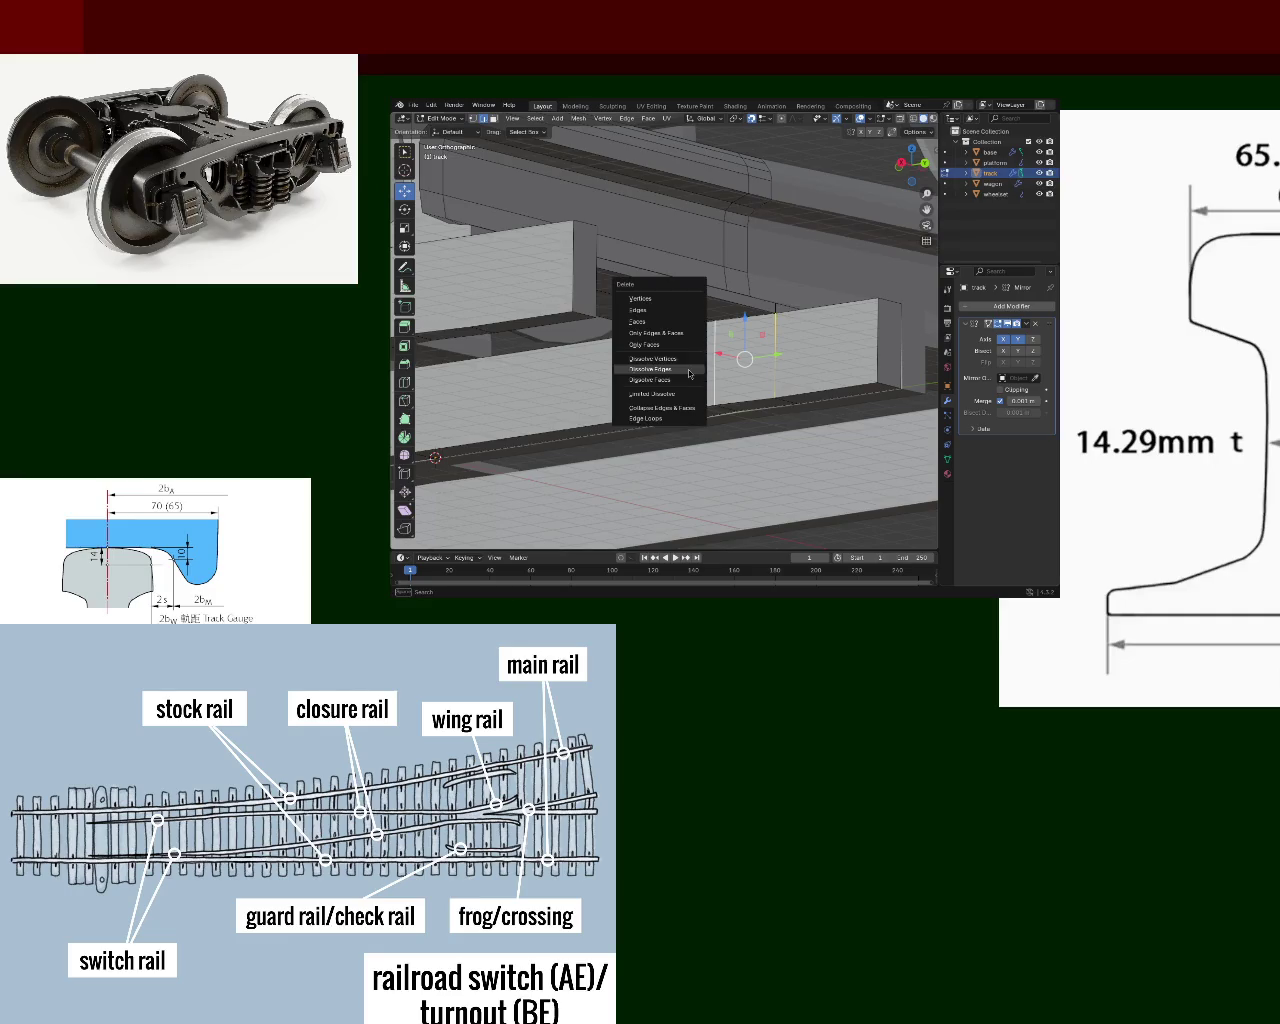
{"action": "left_click", "coordinate": [689, 370]}
{"action": "mouse_move", "coordinate": [689, 372]}
{"action": "middle_mouse_down"}
{"action": "mouse_move", "coordinate": [819, 357]}
{"action": "mouse_move", "coordinate": [777, 385]}
{"action": "mouse_move", "coordinate": [695, 312]}
{"action": "mouse_move", "coordinate": [596, 327]}
{"action": "mouse_move", "coordinate": [897, 123]}
{"action": "middle_mouse_up"}
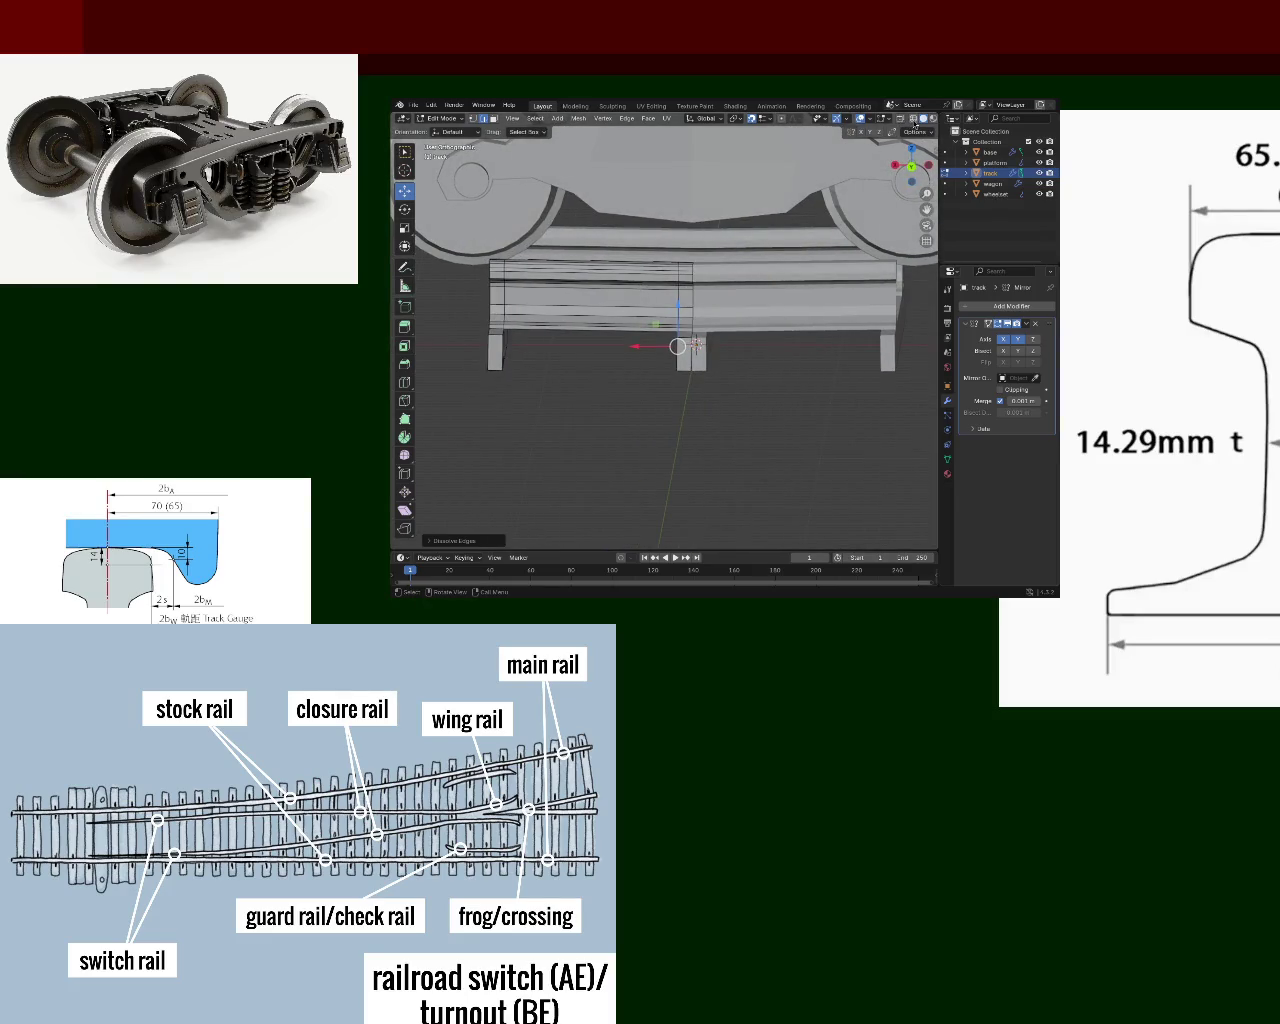
- Box-select geometry along the mesh's centre line in wireframe, then return to solid shading
{"action": "left_click", "coordinate": [897, 123]}
{"action": "left_click_drag", "start_coordinate": [720, 412], "coordinate": [658, 228]}
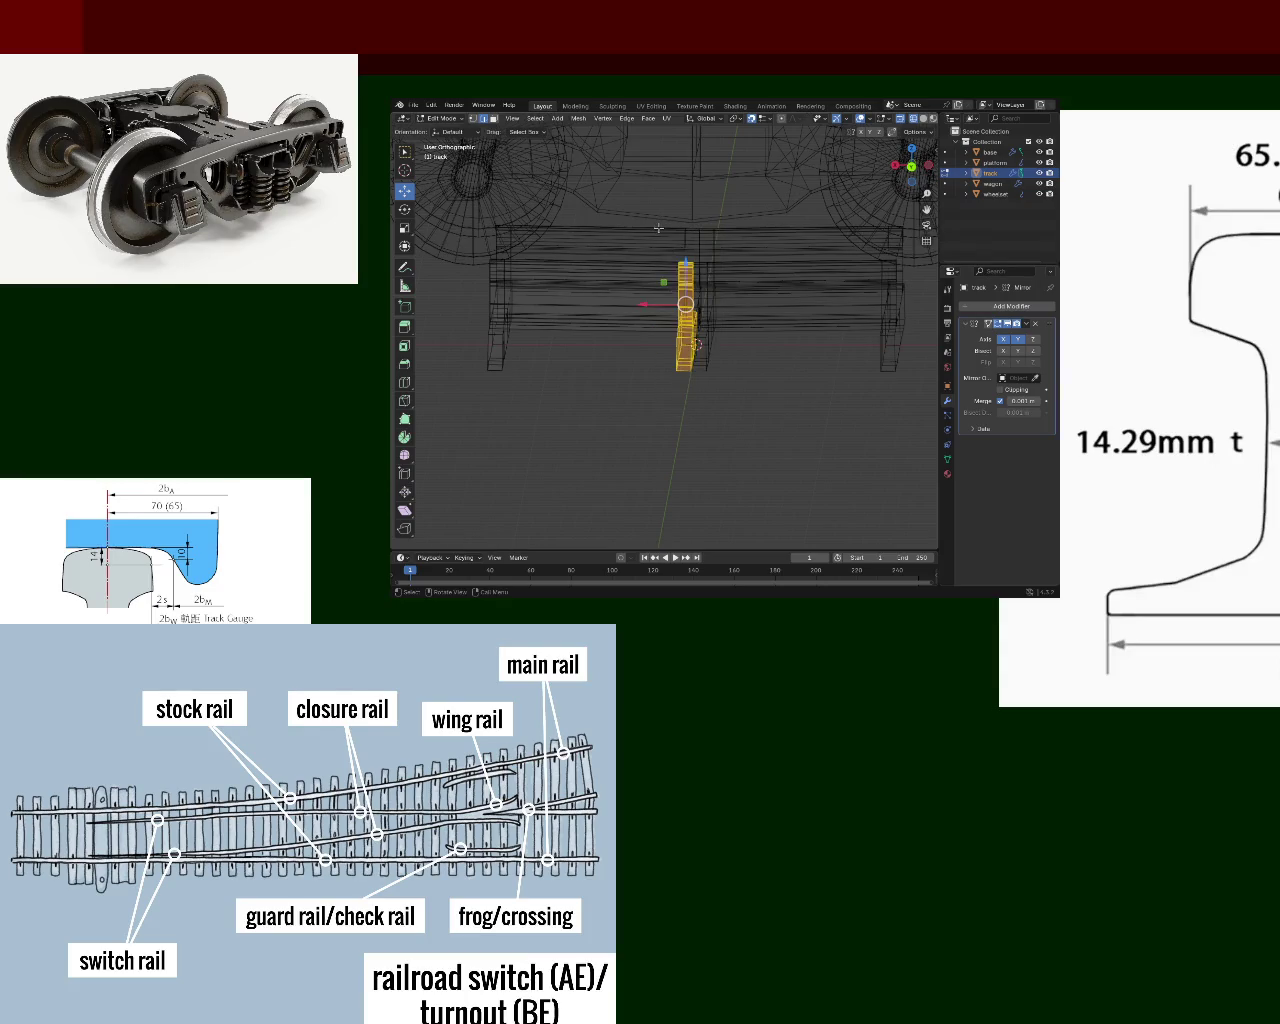
{"action": "right_click", "coordinate": [659, 228]}
{"action": "mouse_move", "coordinate": [659, 228]}
{"action": "middle_mouse_down"}
{"action": "mouse_move", "coordinate": [733, 264]}
{"action": "mouse_move", "coordinate": [667, 262]}
{"action": "middle_mouse_up"}
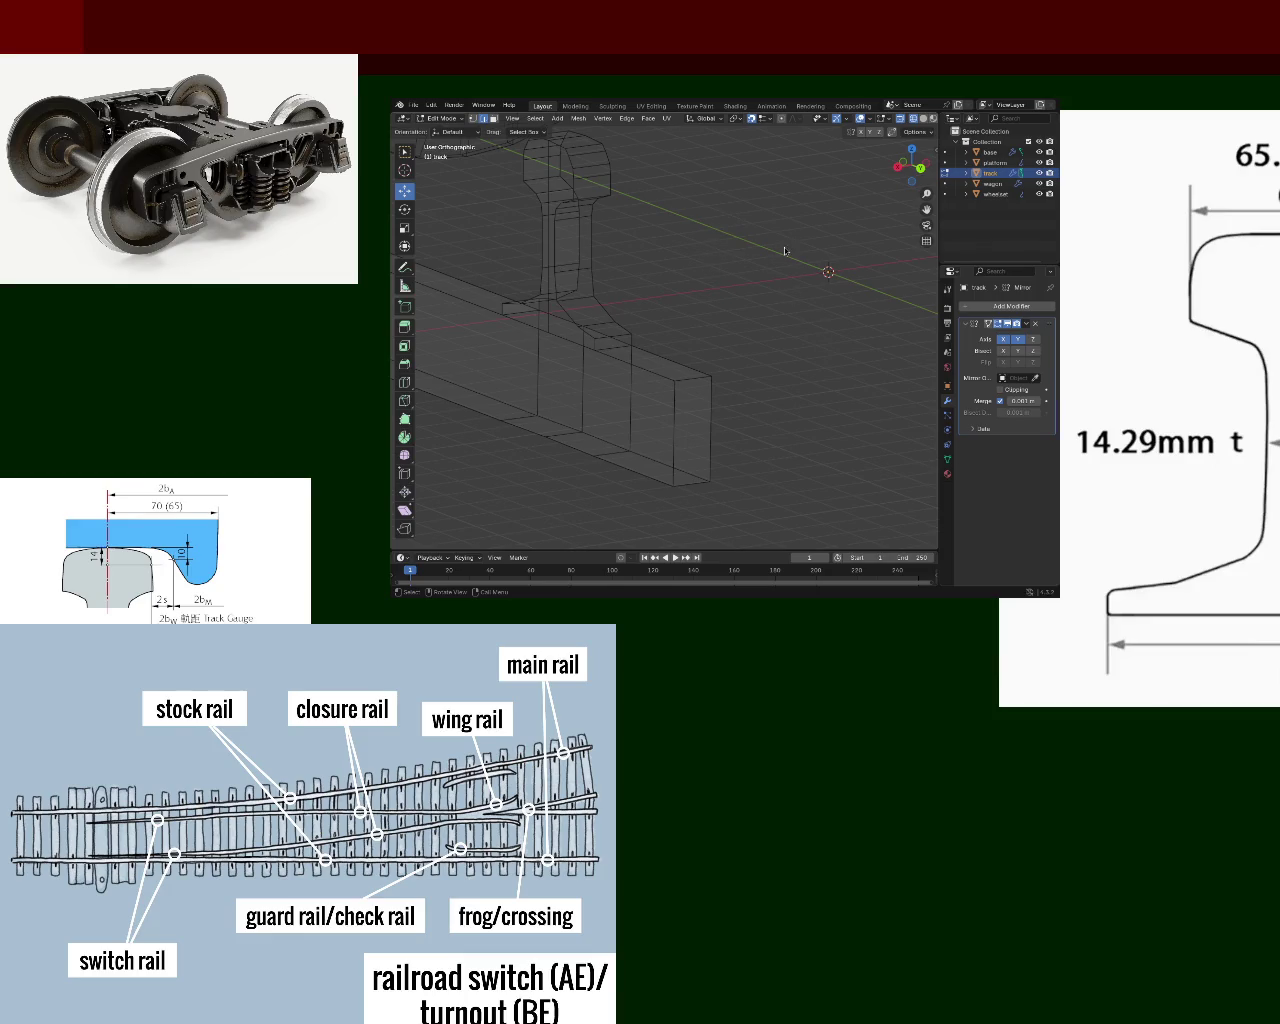
{"action": "left_click", "coordinate": [923, 119]}
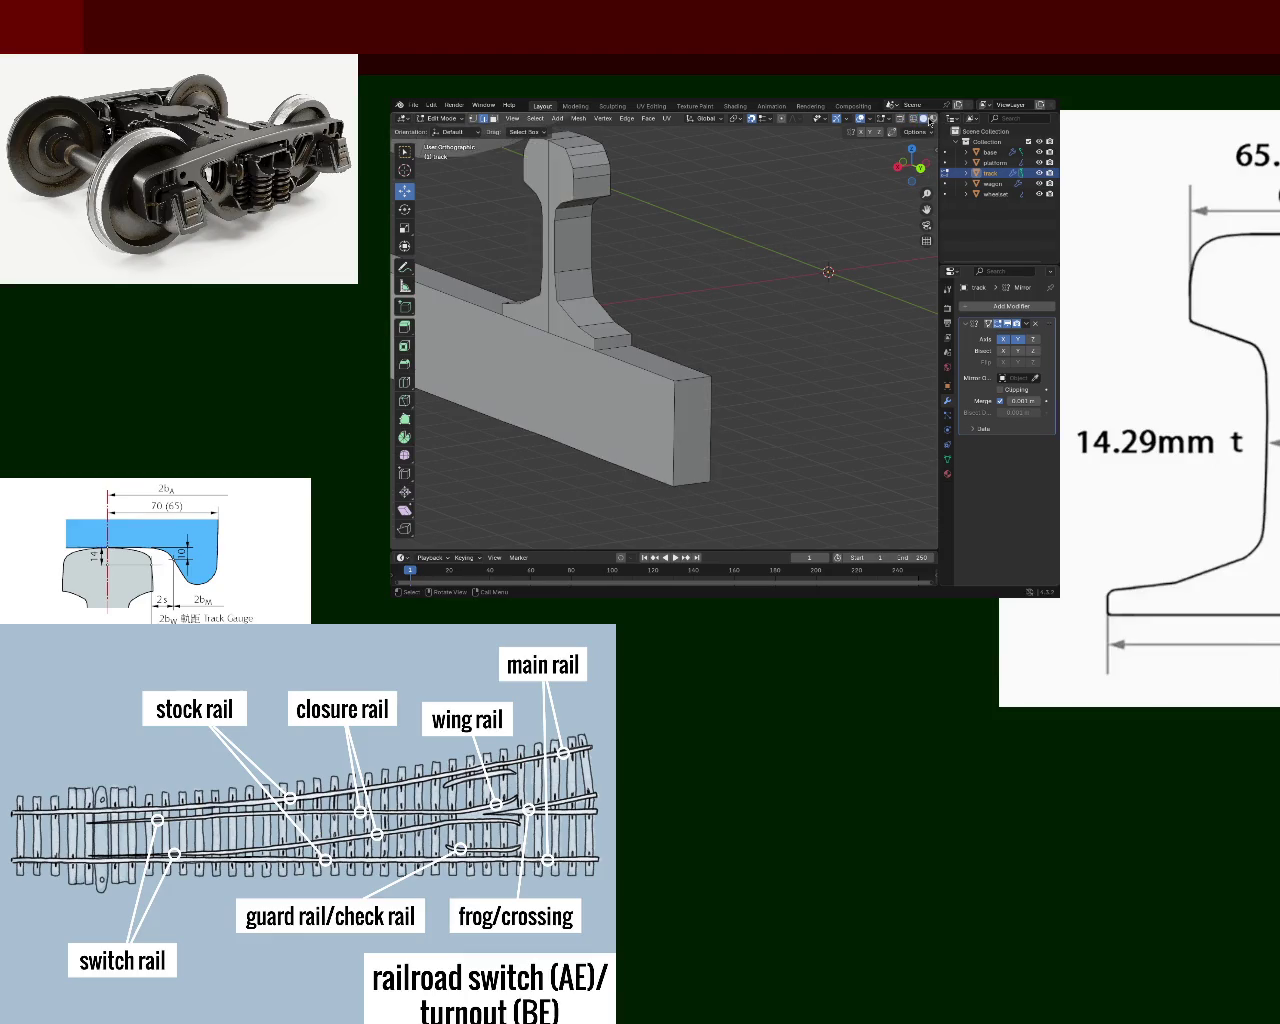
{"action": "mouse_move", "coordinate": [800, 260]}
{"action": "middle_mouse_down"}
{"action": "mouse_move", "coordinate": [770, 310]}
{"action": "mouse_move", "coordinate": [717, 282]}
{"action": "mouse_move", "coordinate": [815, 289]}
{"action": "mouse_move", "coordinate": [719, 326]}
{"action": "mouse_move", "coordinate": [655, 299]}
{"action": "middle_mouse_up"}
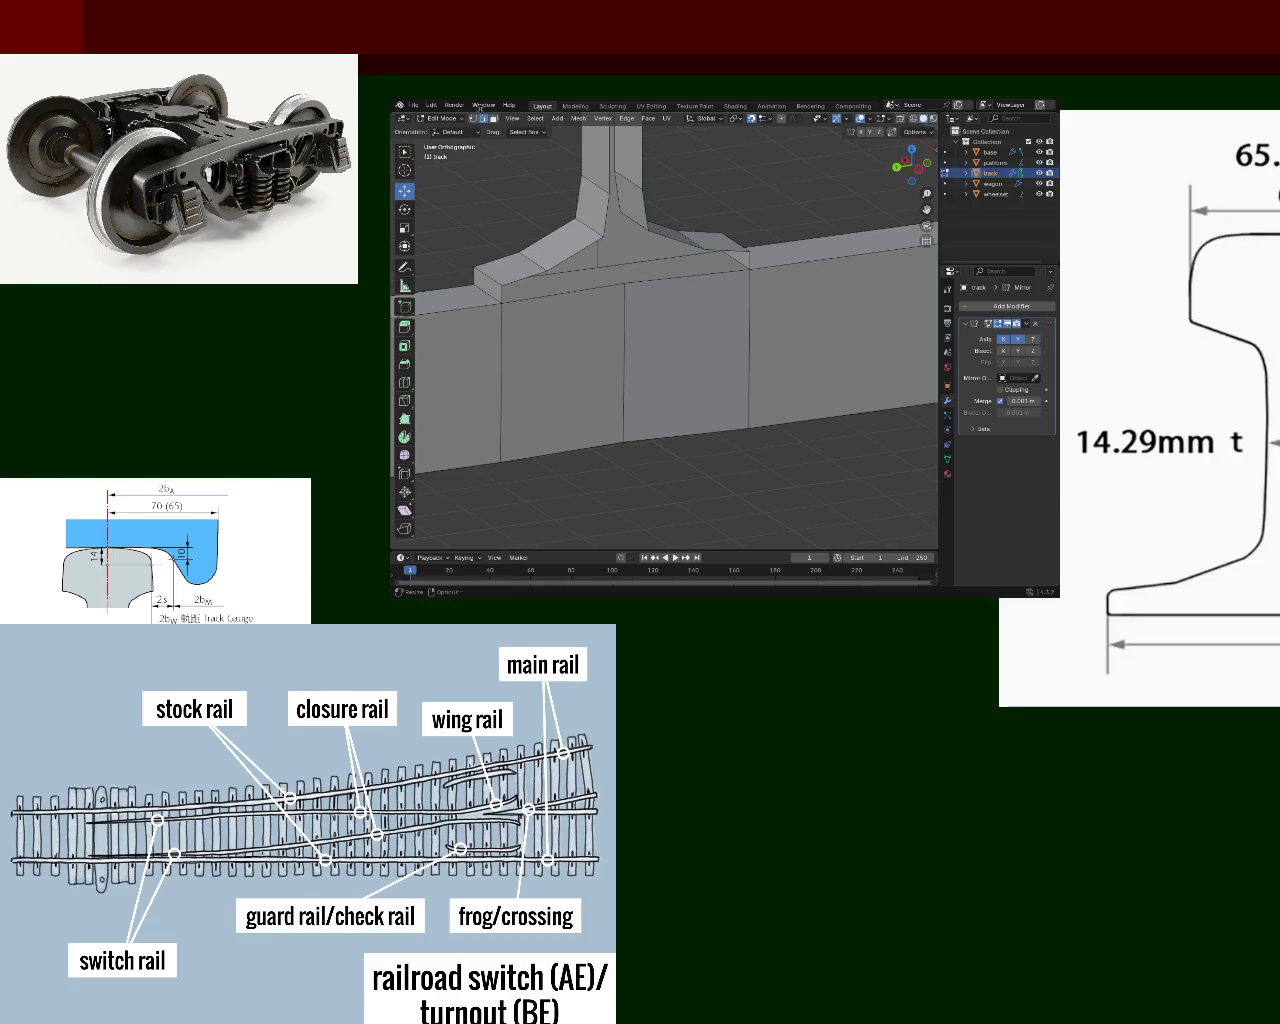
- Dissolve two extra vertical edges on the sleeper's side
{"action": "left_click", "coordinate": [624, 327]}
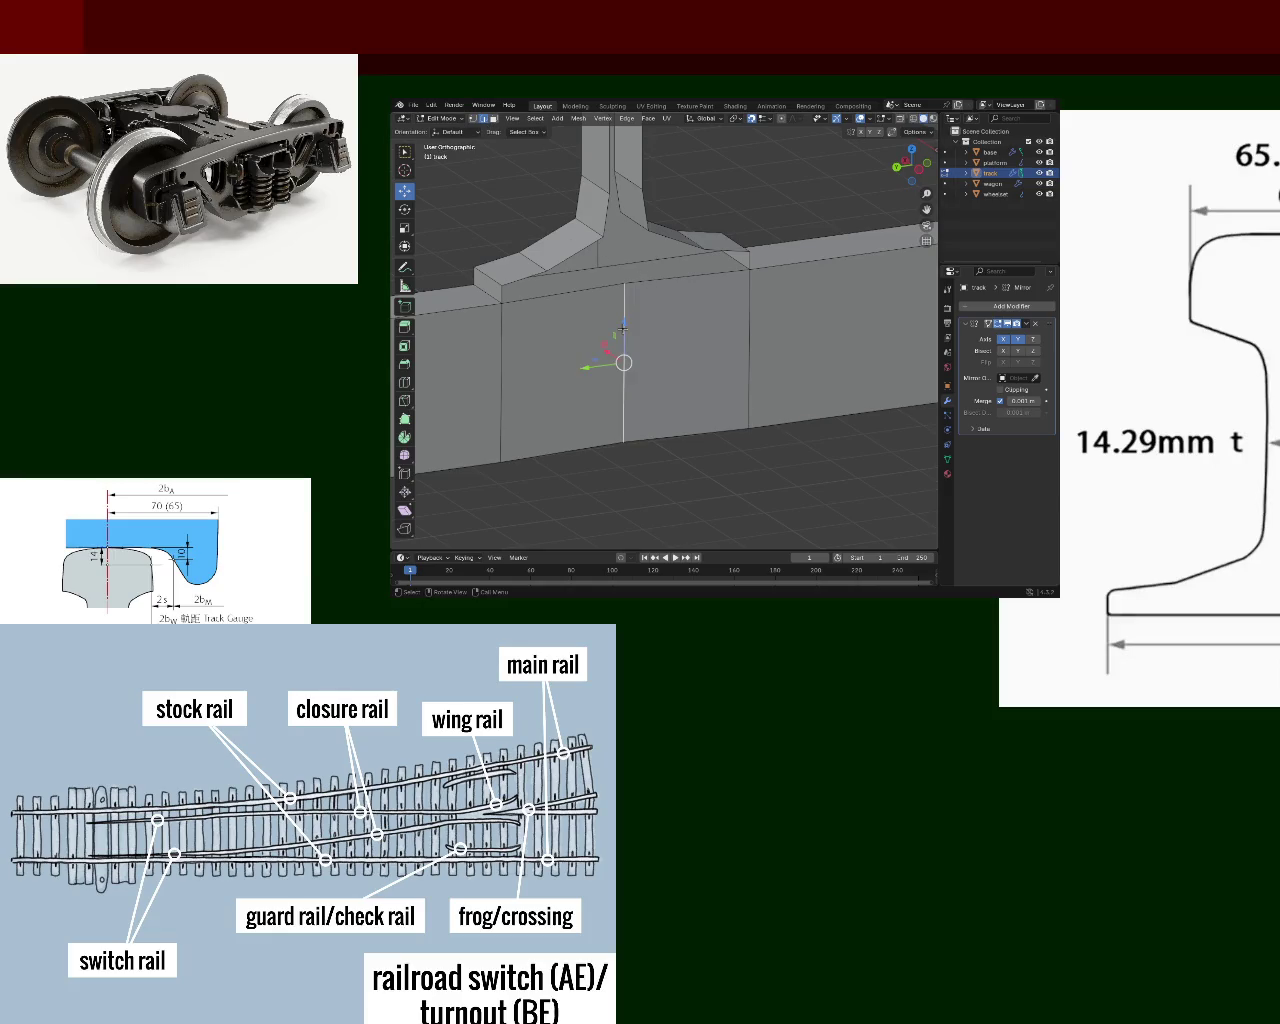
{"action": "key", "text": "x"}
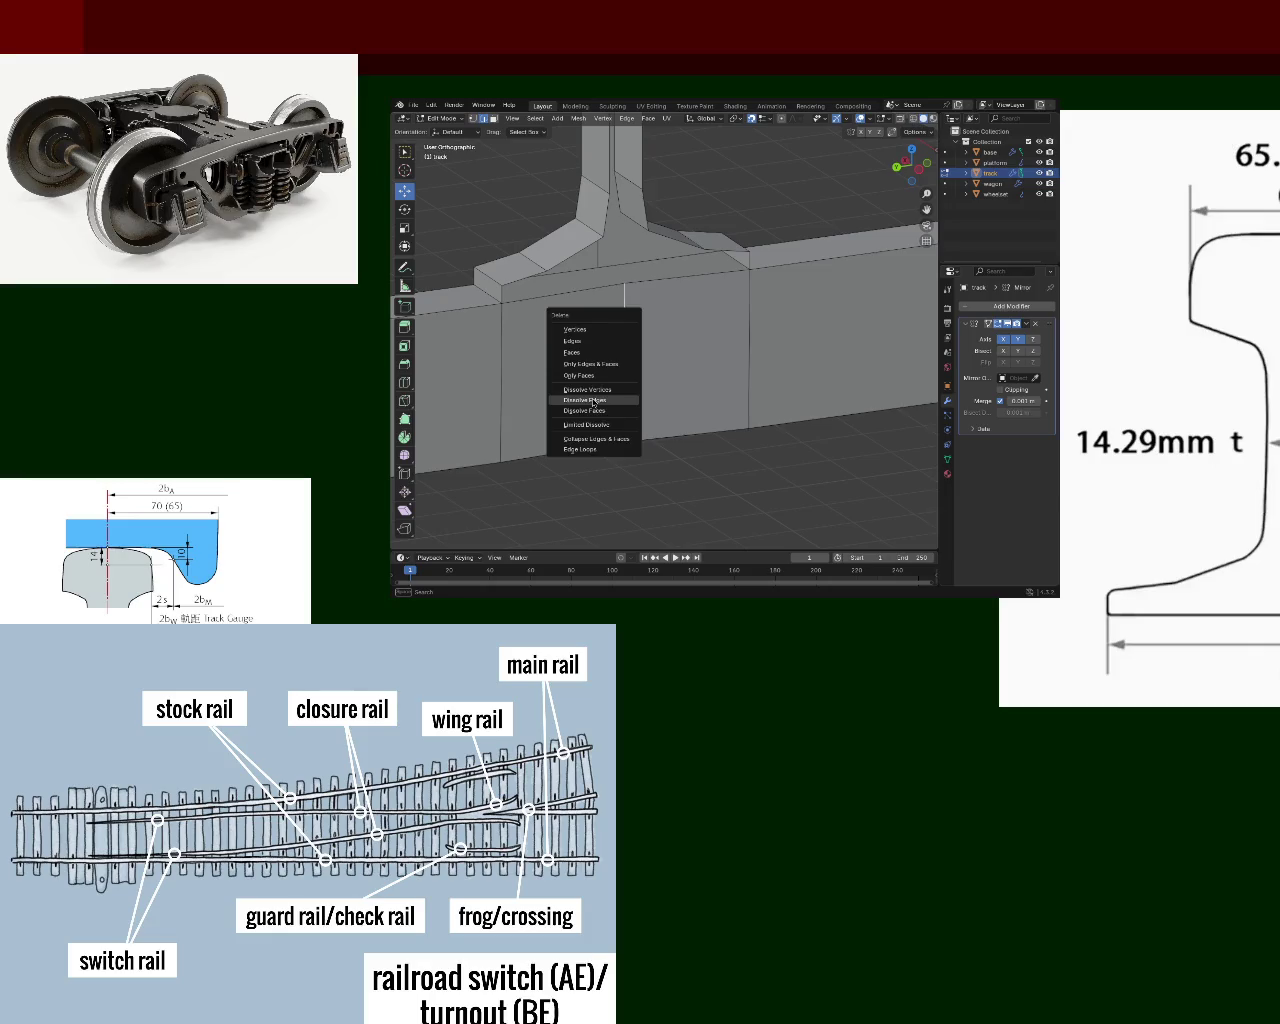
{"action": "left_click", "coordinate": [593, 400]}
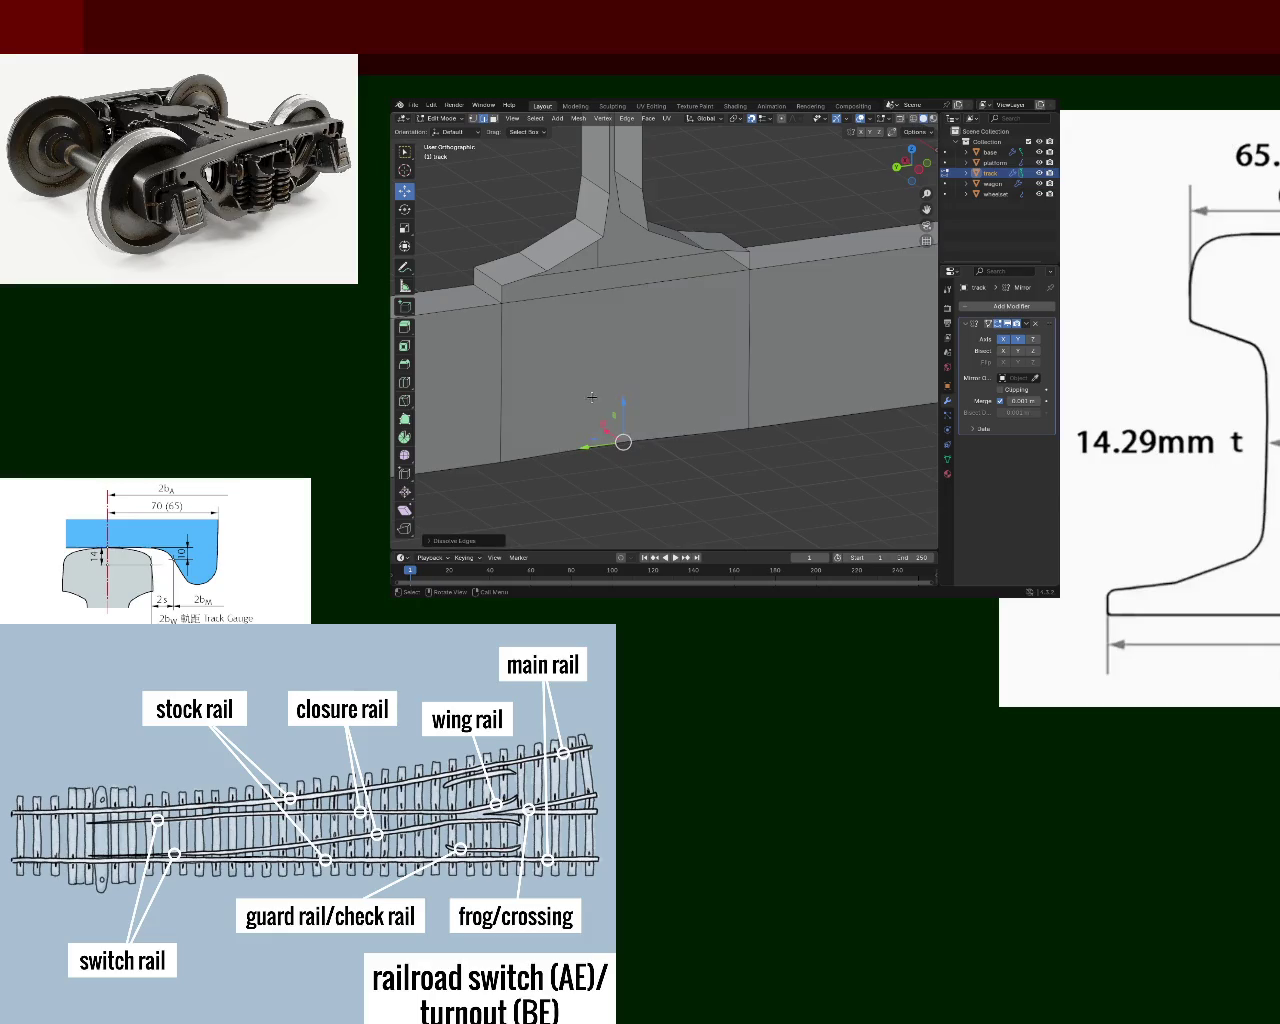
{"action": "mouse_move", "coordinate": [600, 390]}
{"action": "middle_mouse_down"}
{"action": "mouse_move", "coordinate": [662, 250]}
{"action": "mouse_move", "coordinate": [676, 289]}
{"action": "middle_mouse_up"}
{"action": "scroll", "coordinate": [662, 242], "scroll_direction": "up", "scroll_amount": 2}
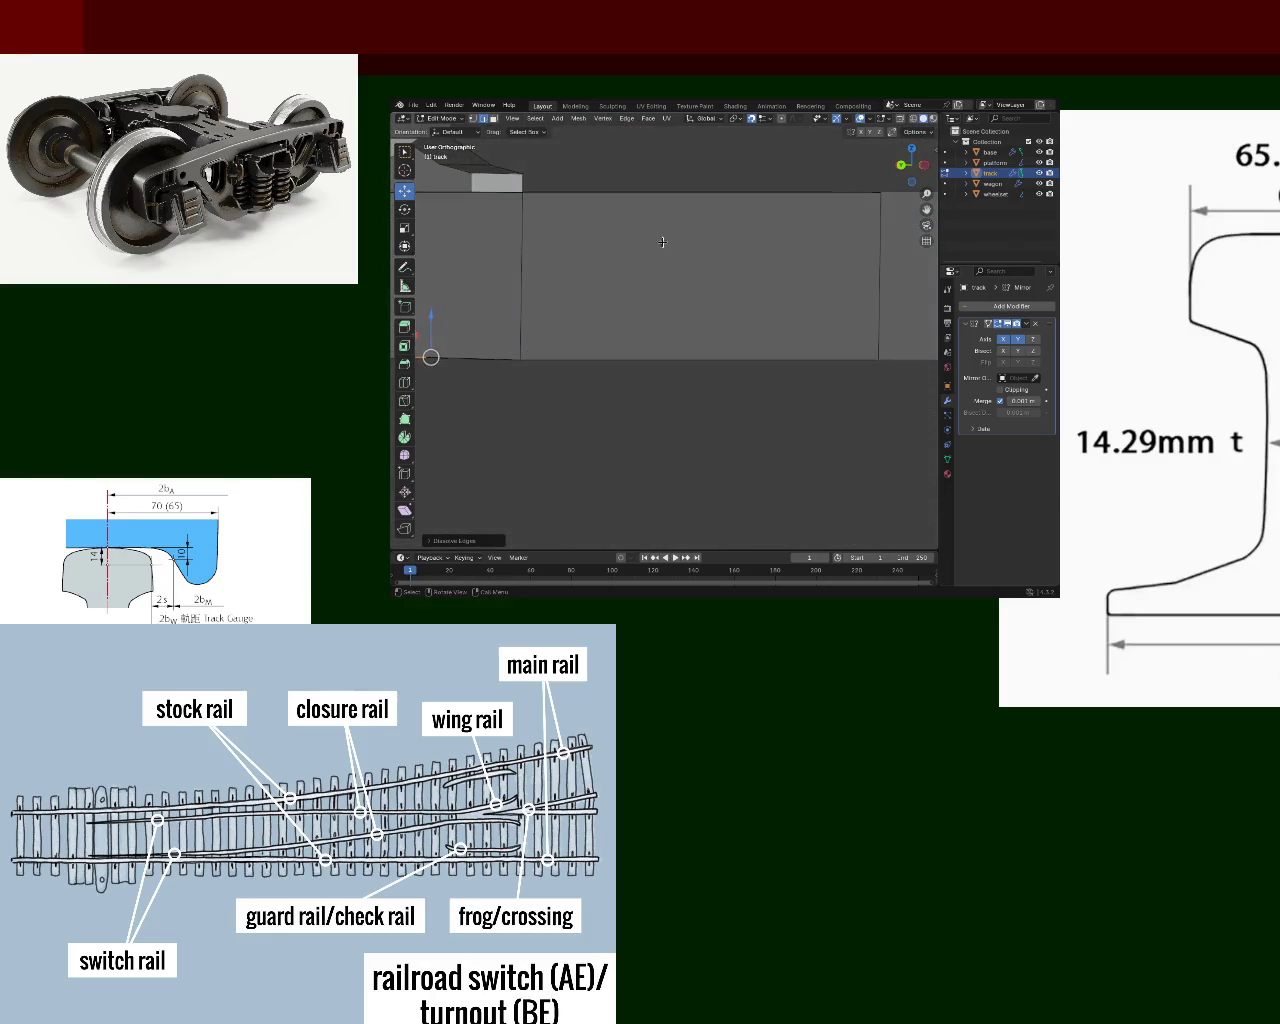
{"action": "scroll", "coordinate": [662, 242], "scroll_direction": "down", "scroll_amount": 3}
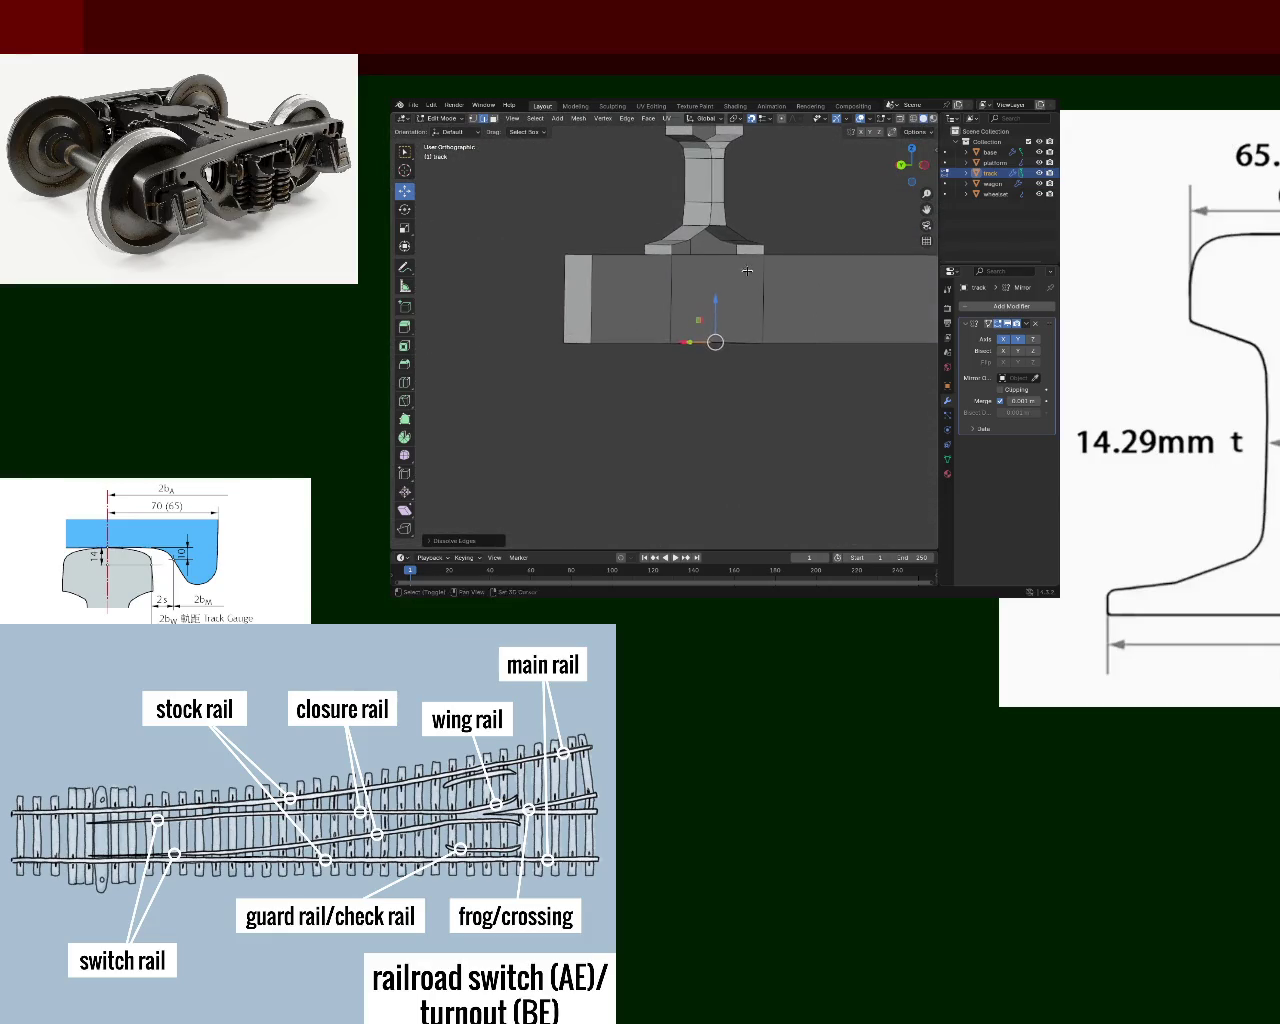
{"action": "left_click", "coordinate": [667, 295]}
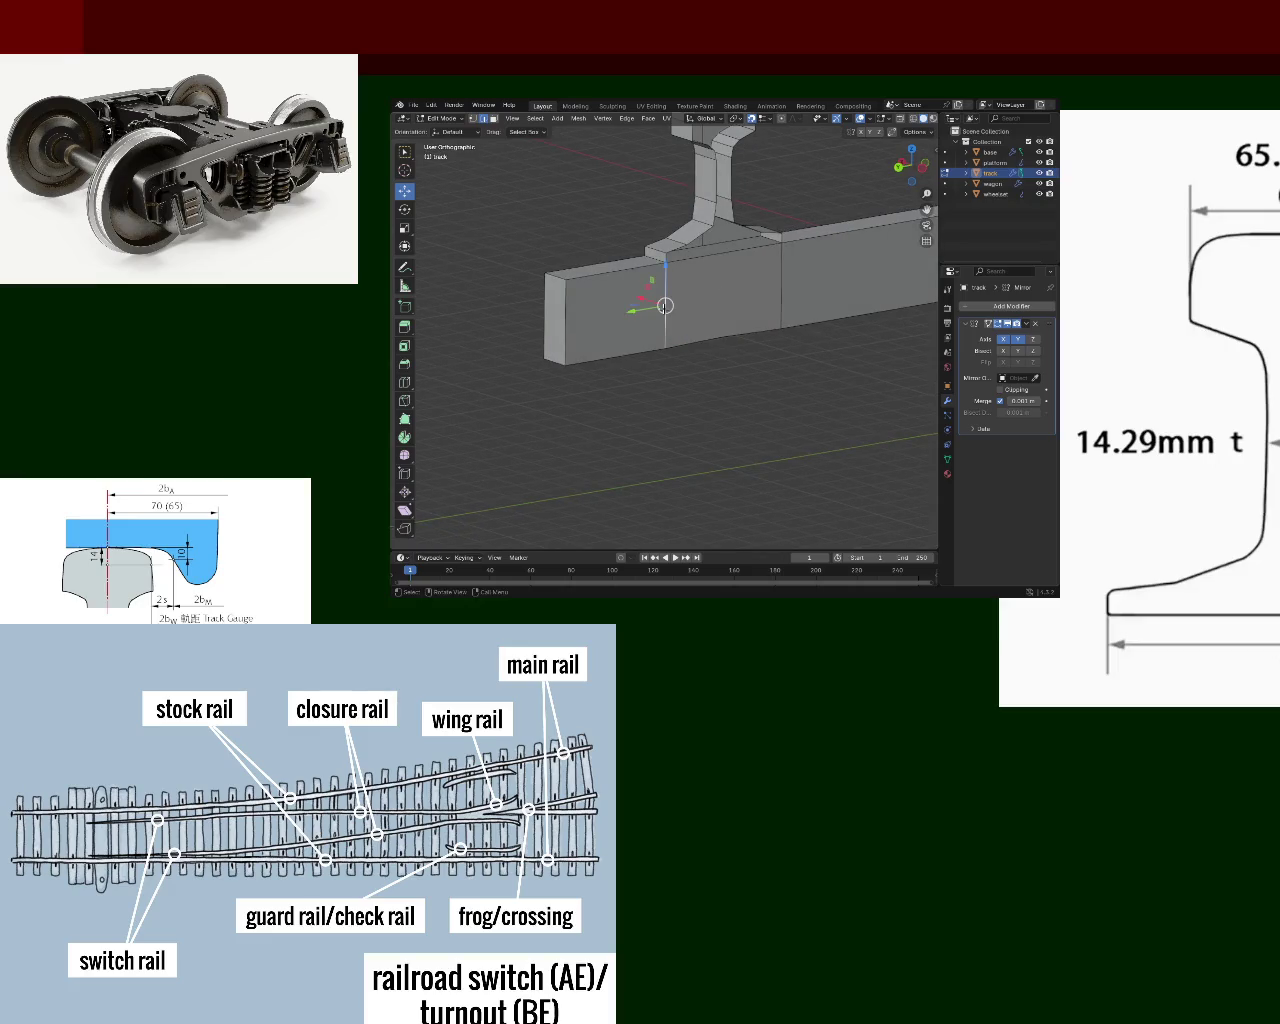
{"action": "key", "text": "x"}
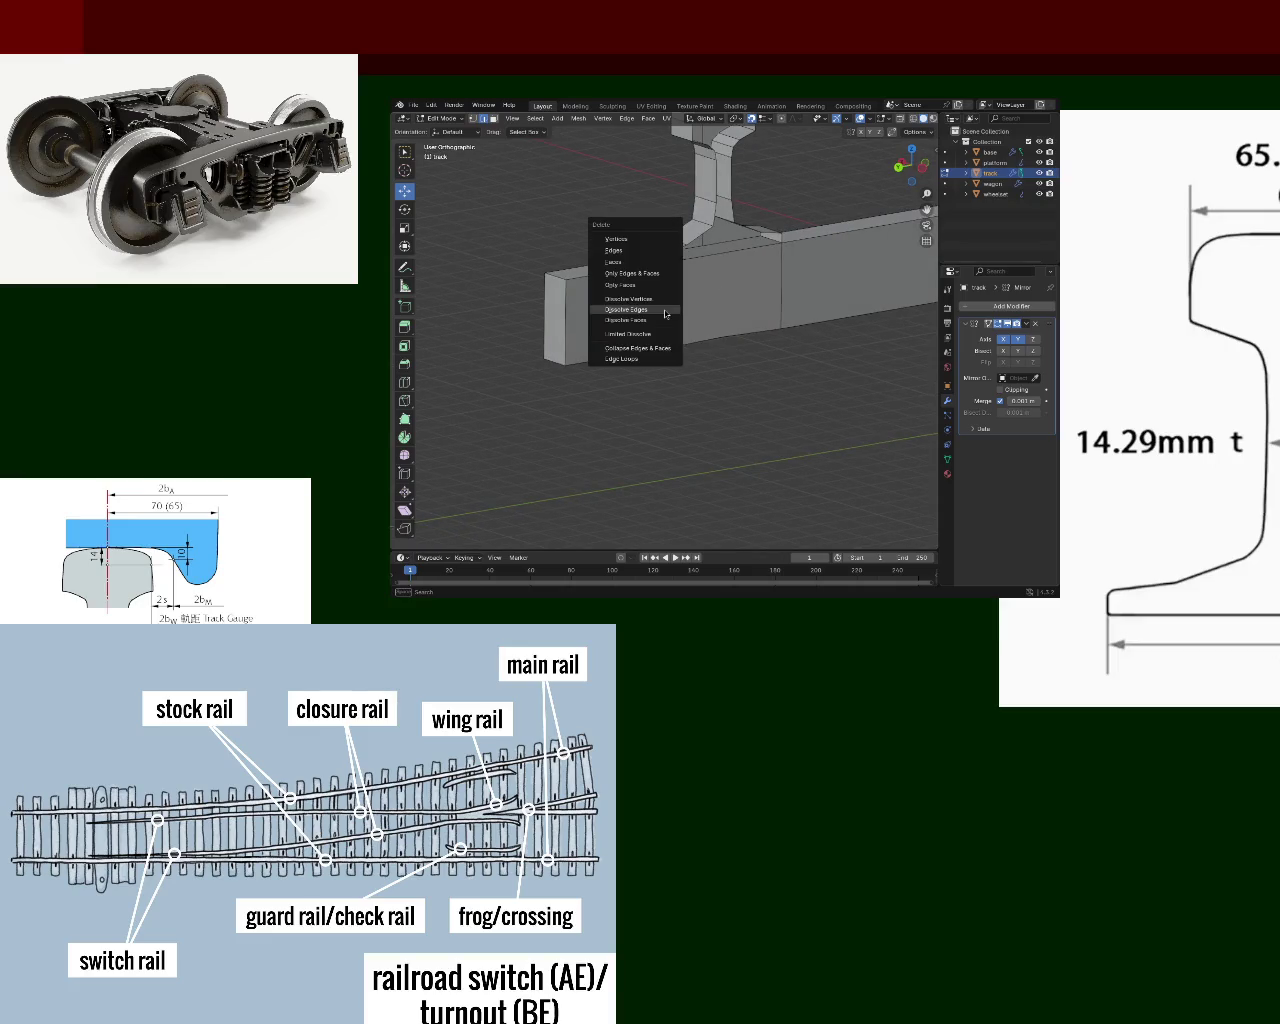
{"action": "left_click", "coordinate": [665, 314]}
- Dissolve the next vertical sleeper edge and select the one beside it
{"action": "left_click", "coordinate": [766, 290]}
{"action": "key", "text": "x"}
{"action": "left_click", "coordinate": [785, 289]}
{"action": "mouse_move", "coordinate": [790, 288]}
{"action": "middle_mouse_down"}
{"action": "mouse_move", "coordinate": [859, 246]}
{"action": "mouse_move", "coordinate": [673, 279]}
{"action": "mouse_move", "coordinate": [632, 332]}
{"action": "mouse_move", "coordinate": [623, 209]}
{"action": "middle_mouse_up"}
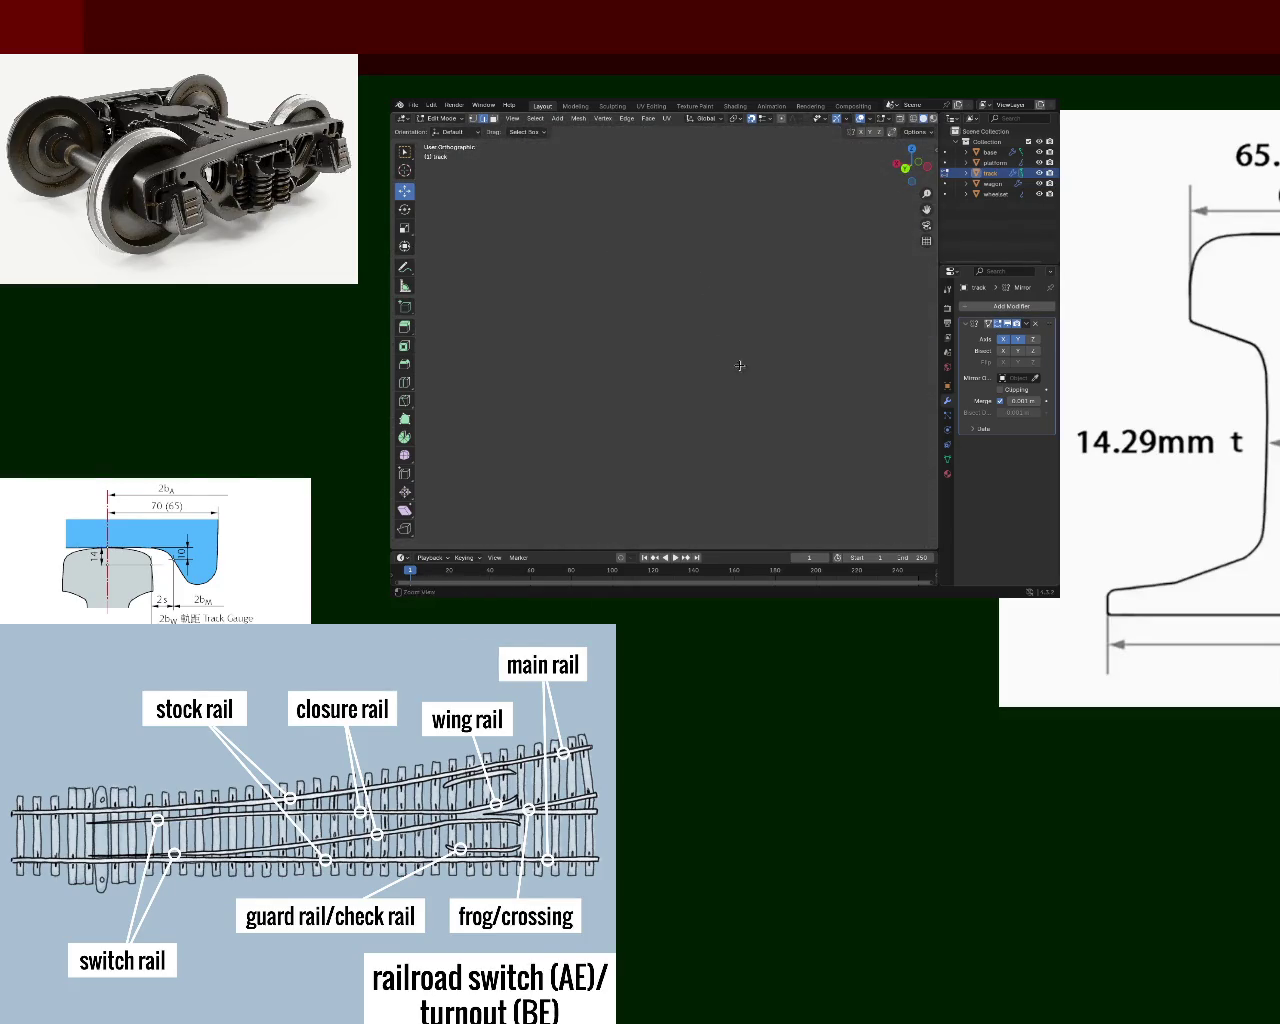
{"action": "mouse_move", "coordinate": [751, 406]}
{"action": "middle_mouse_down"}
{"action": "mouse_move", "coordinate": [790, 345]}
{"action": "mouse_move", "coordinate": [714, 271]}
{"action": "middle_mouse_up"}
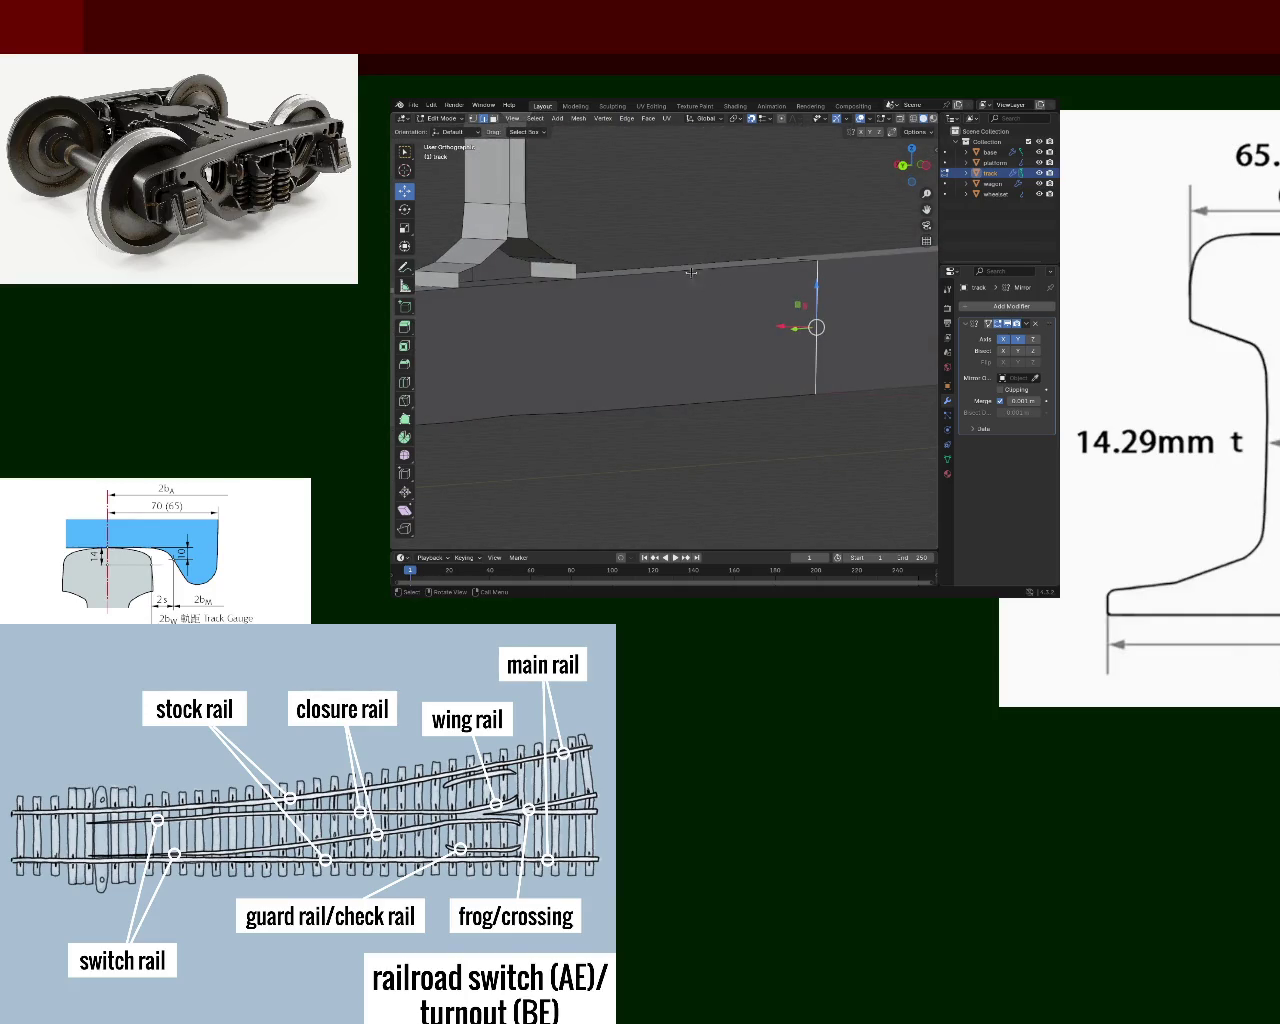
{"action": "mouse_move", "coordinate": [700, 400]}
{"action": "middle_mouse_down"}
{"action": "mouse_move", "coordinate": [704, 436]}
{"action": "mouse_move", "coordinate": [614, 425]}
{"action": "mouse_move", "coordinate": [595, 337]}
{"action": "middle_mouse_up"}
- In Edge mode, dissolve the extra edge across the sleeper, then select its front face
{"action": "left_click", "coordinate": [481, 118]}
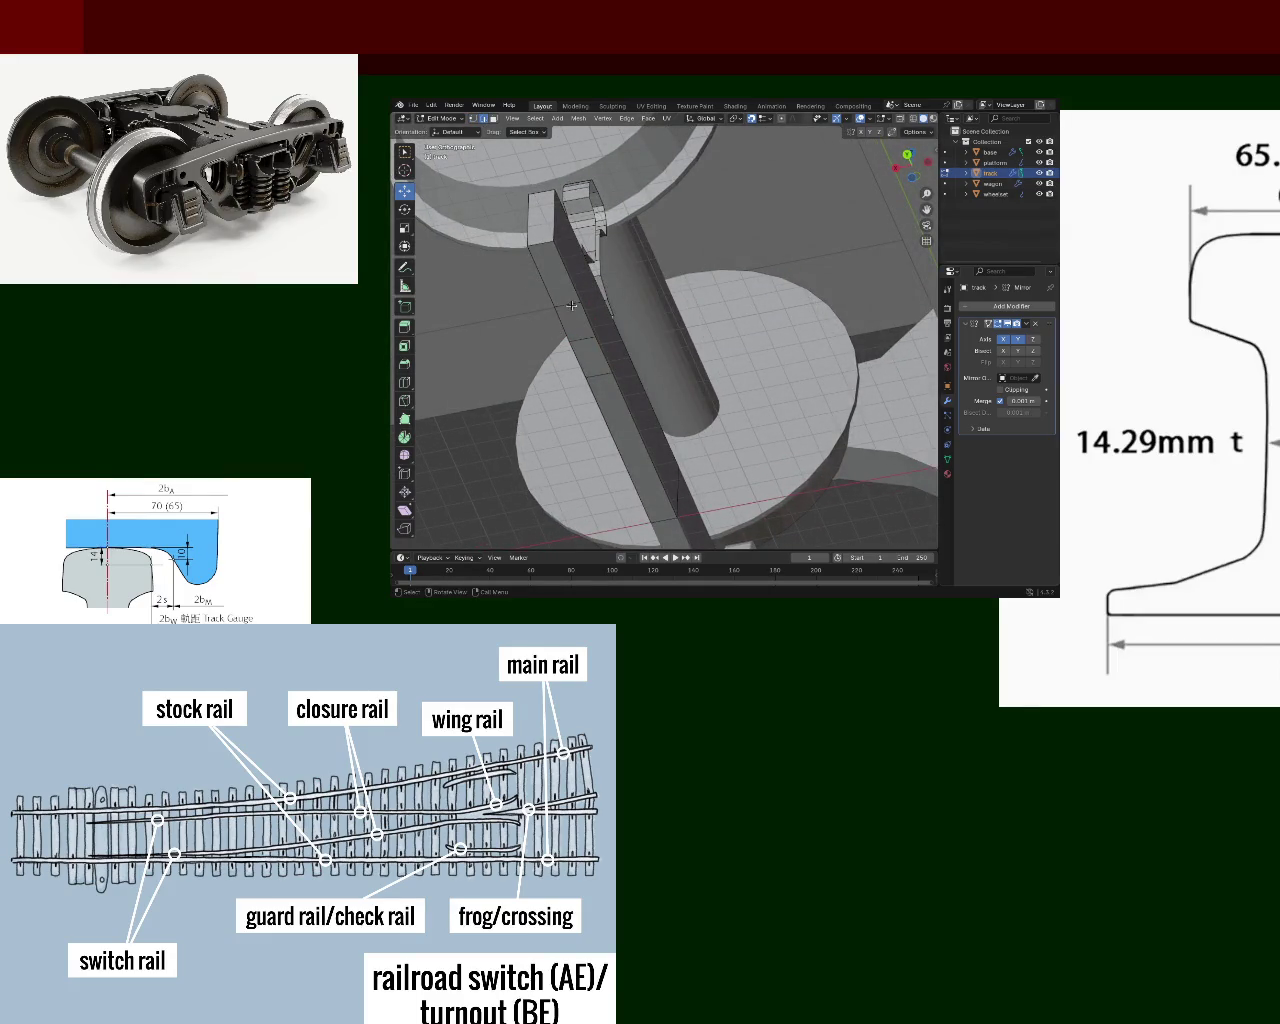
{"action": "left_click", "coordinate": [585, 340], "text": "shift"}
{"action": "key", "text": "x"}
{"action": "left_click", "coordinate": [604, 366]}
{"action": "mouse_move", "coordinate": [606, 364]}
{"action": "middle_mouse_down"}
{"action": "mouse_move", "coordinate": [538, 407]}
{"action": "mouse_move", "coordinate": [580, 398]}
{"action": "middle_mouse_up"}
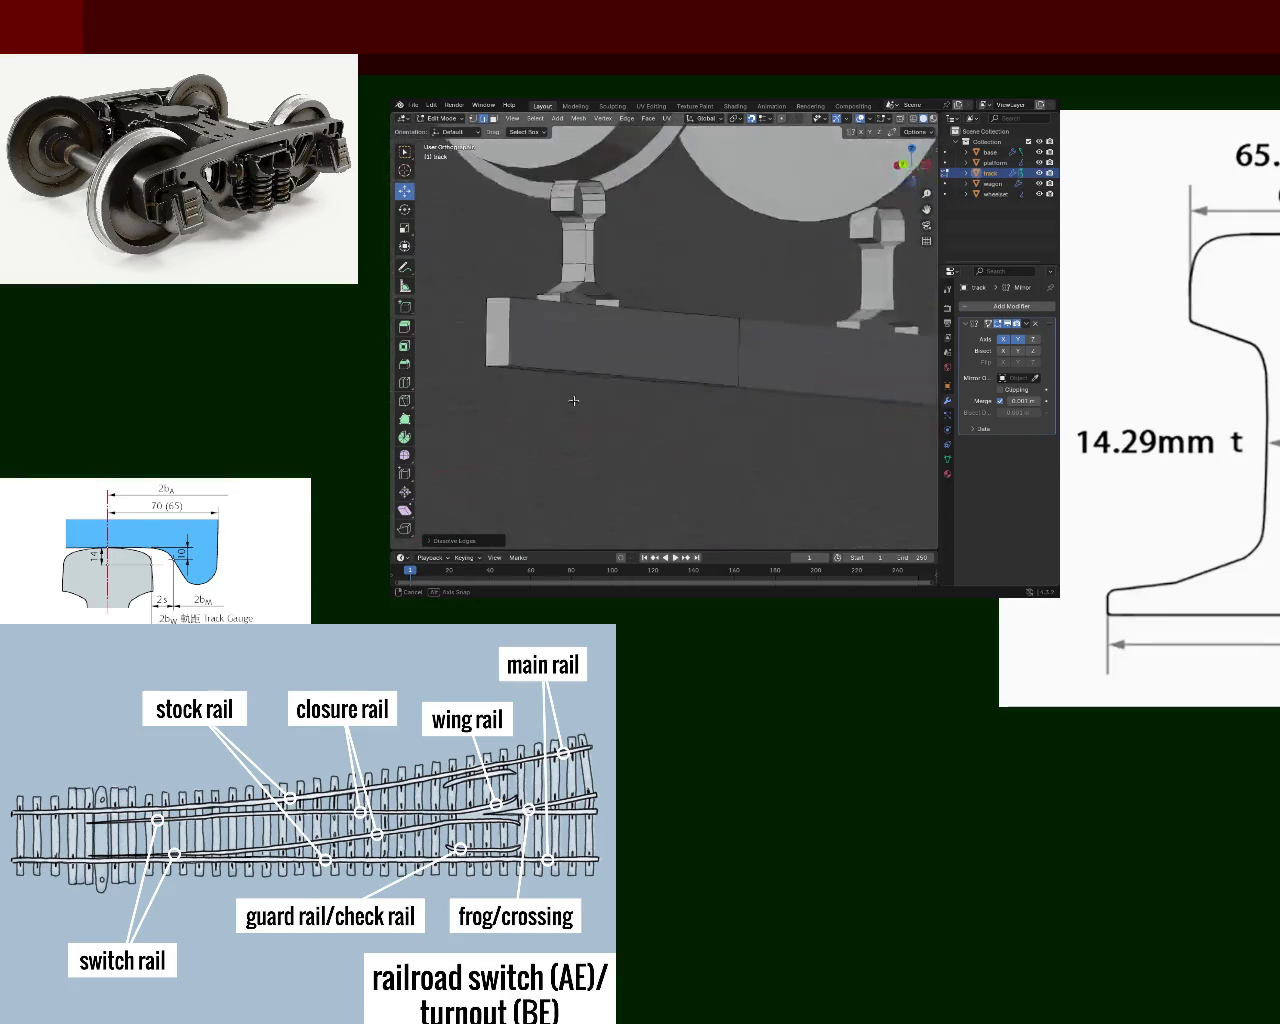
{"action": "left_click", "coordinate": [492, 118]}
{"action": "left_click", "coordinate": [586, 357]}
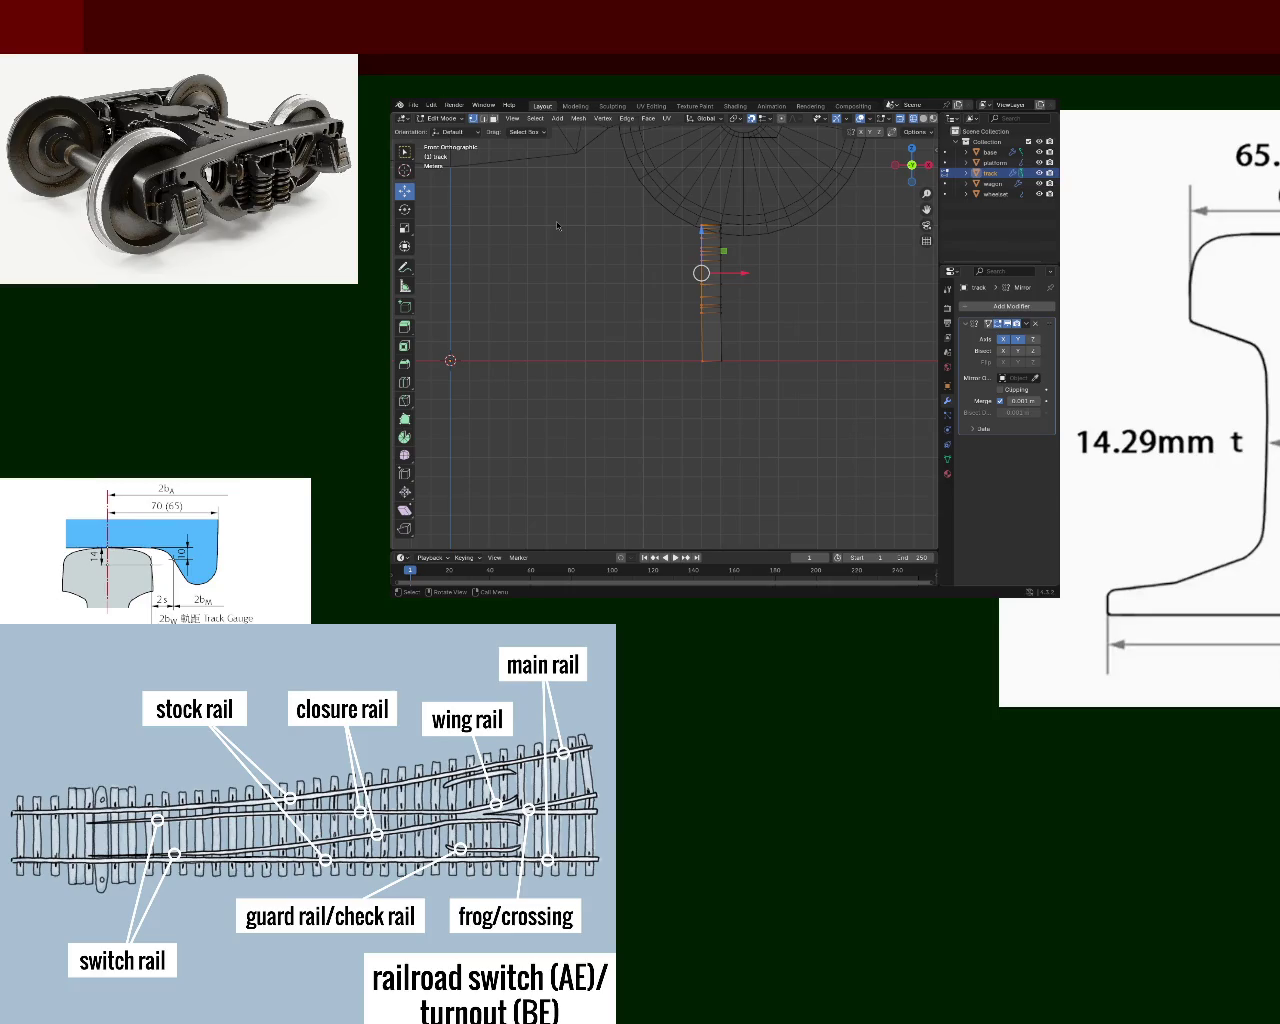
- Switch to solid shading and face the rail profile on the sleeper, selecting a rail-foot vertex
{"action": "mouse_move", "coordinate": [658, 337]}
{"action": "middle_mouse_down"}
{"action": "mouse_move", "coordinate": [682, 330]}
{"action": "mouse_move", "coordinate": [617, 346]}
{"action": "mouse_move", "coordinate": [752, 300]}
{"action": "mouse_move", "coordinate": [570, 278]}
{"action": "mouse_move", "coordinate": [708, 344]}
{"action": "middle_mouse_up"}
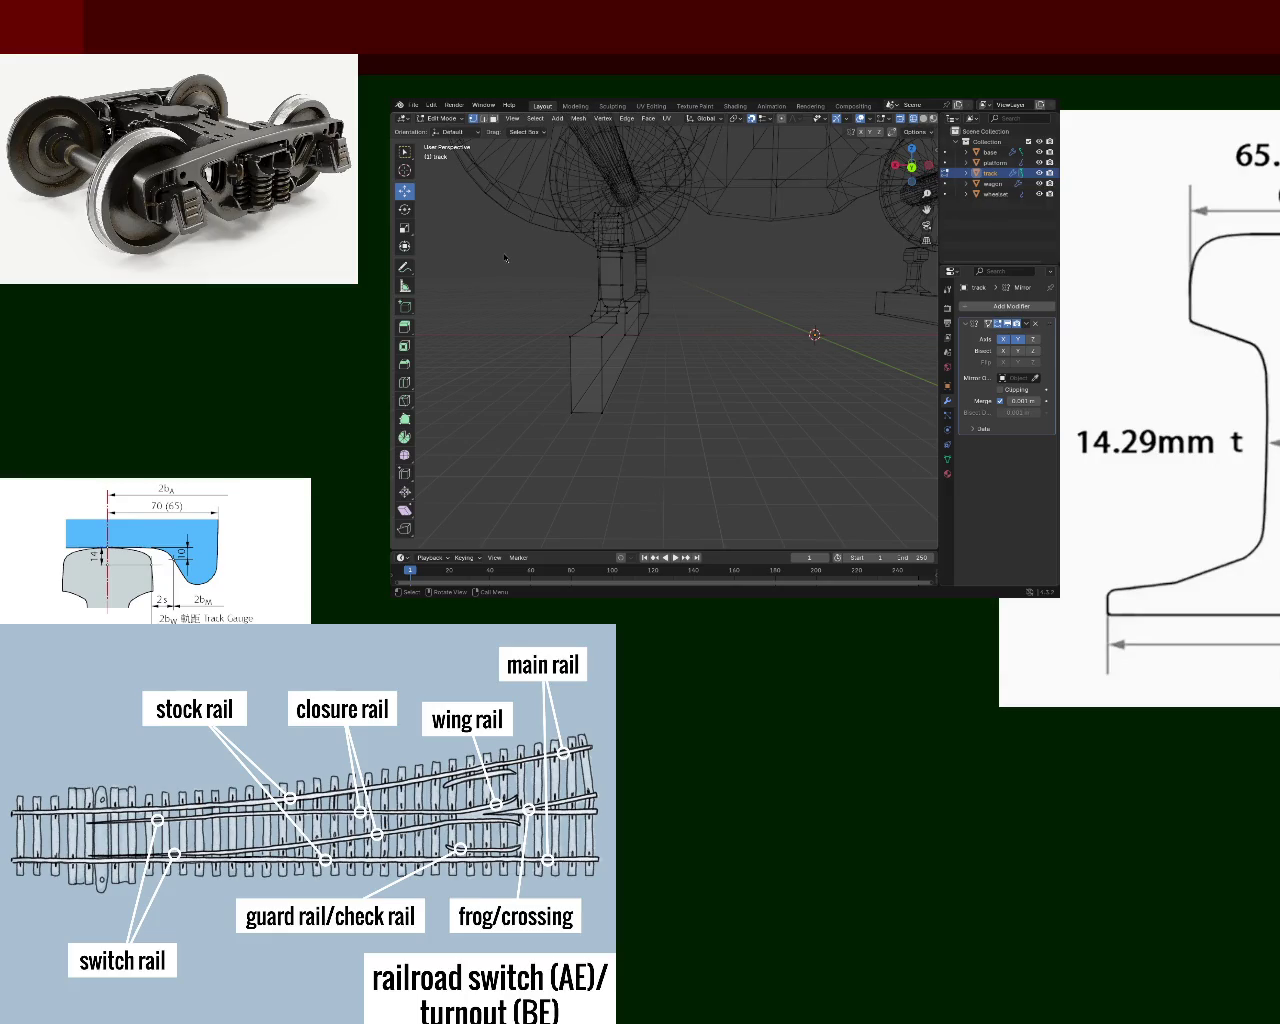
{"action": "mouse_move", "coordinate": [669, 261]}
{"action": "middle_mouse_down"}
{"action": "mouse_move", "coordinate": [688, 317]}
{"action": "mouse_move", "coordinate": [880, 190]}
{"action": "middle_mouse_up"}
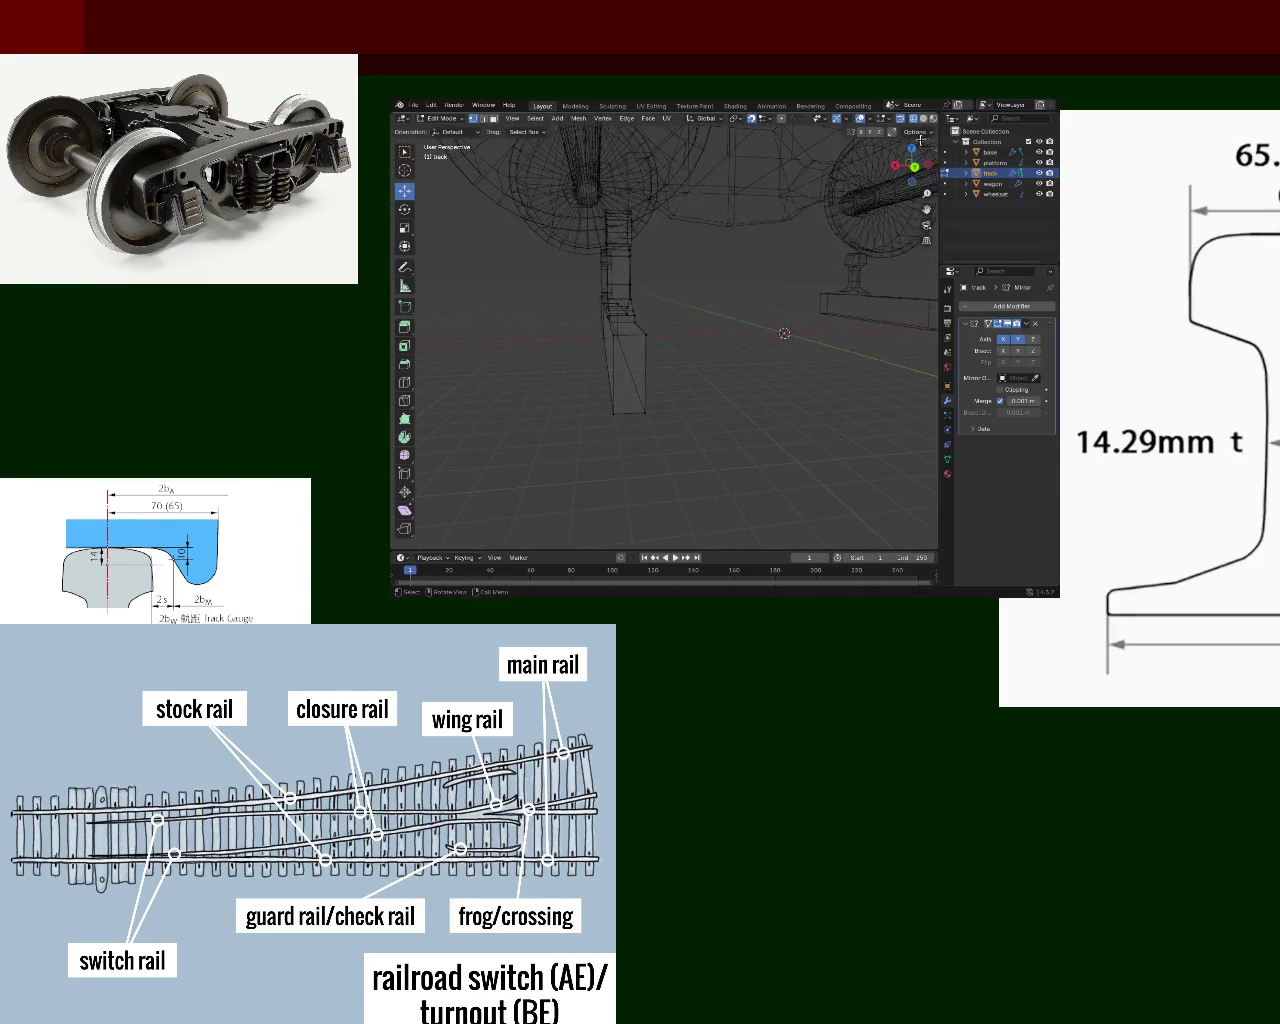
{"action": "left_click", "coordinate": [922, 120]}
{"action": "mouse_move", "coordinate": [700, 260]}
{"action": "middle_mouse_down"}
{"action": "mouse_move", "coordinate": [650, 313]}
{"action": "mouse_move", "coordinate": [775, 325]}
{"action": "mouse_move", "coordinate": [693, 393]}
{"action": "mouse_move", "coordinate": [650, 405]}
{"action": "middle_mouse_up"}
{"action": "left_click", "coordinate": [645, 395]}
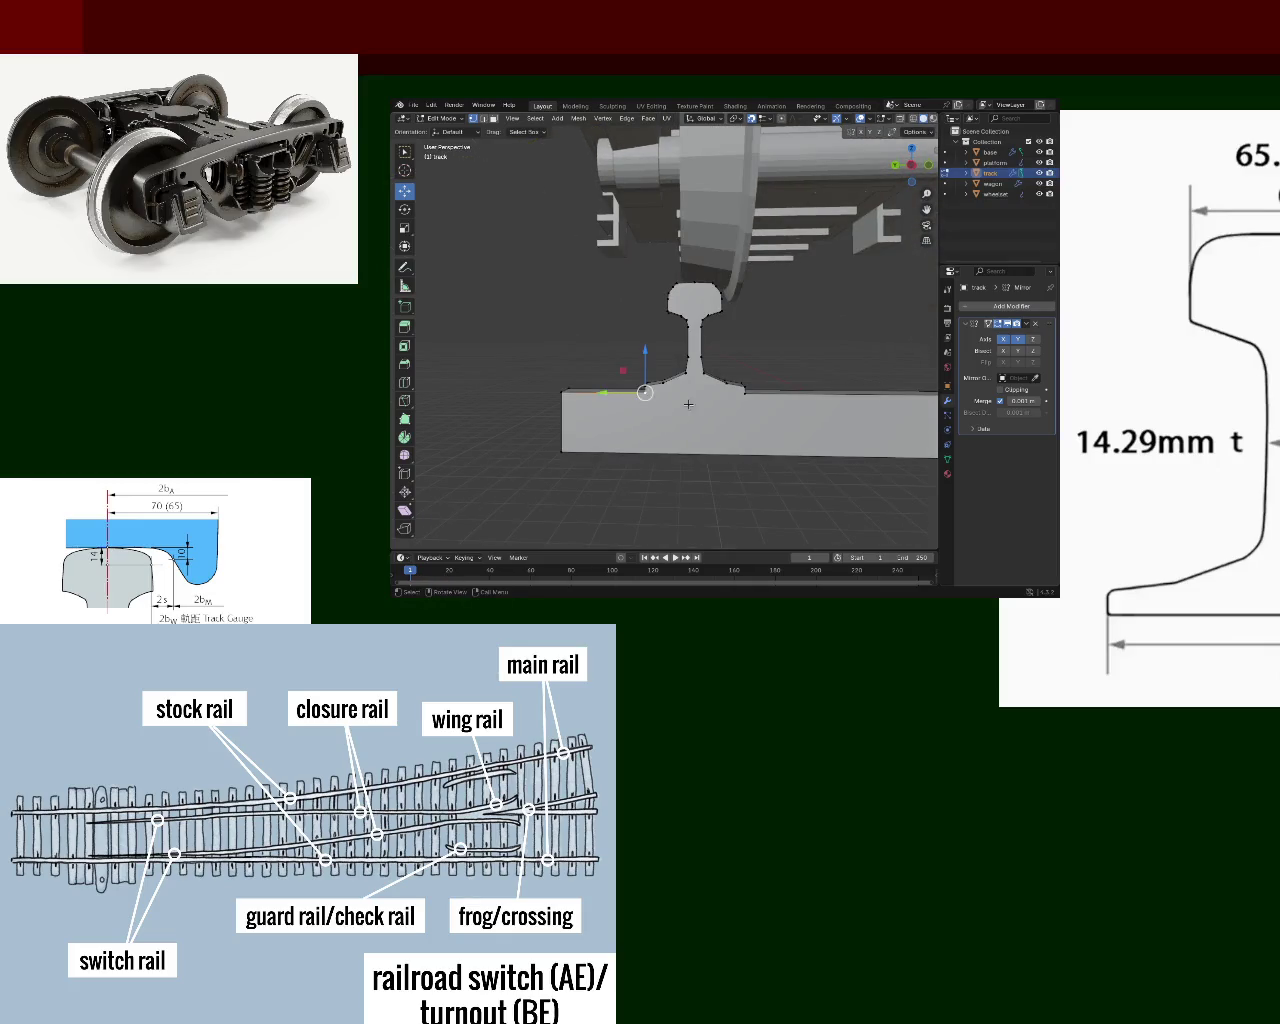
- Select the rail-foot vertices and the rail's top and bottom edges, then zoom in on the rail and sleeper
{"action": "left_click", "coordinate": [738, 396], "text": "shift"}
{"action": "middle_click_drag", "start_coordinate": [738, 396], "coordinate": [756, 401]}
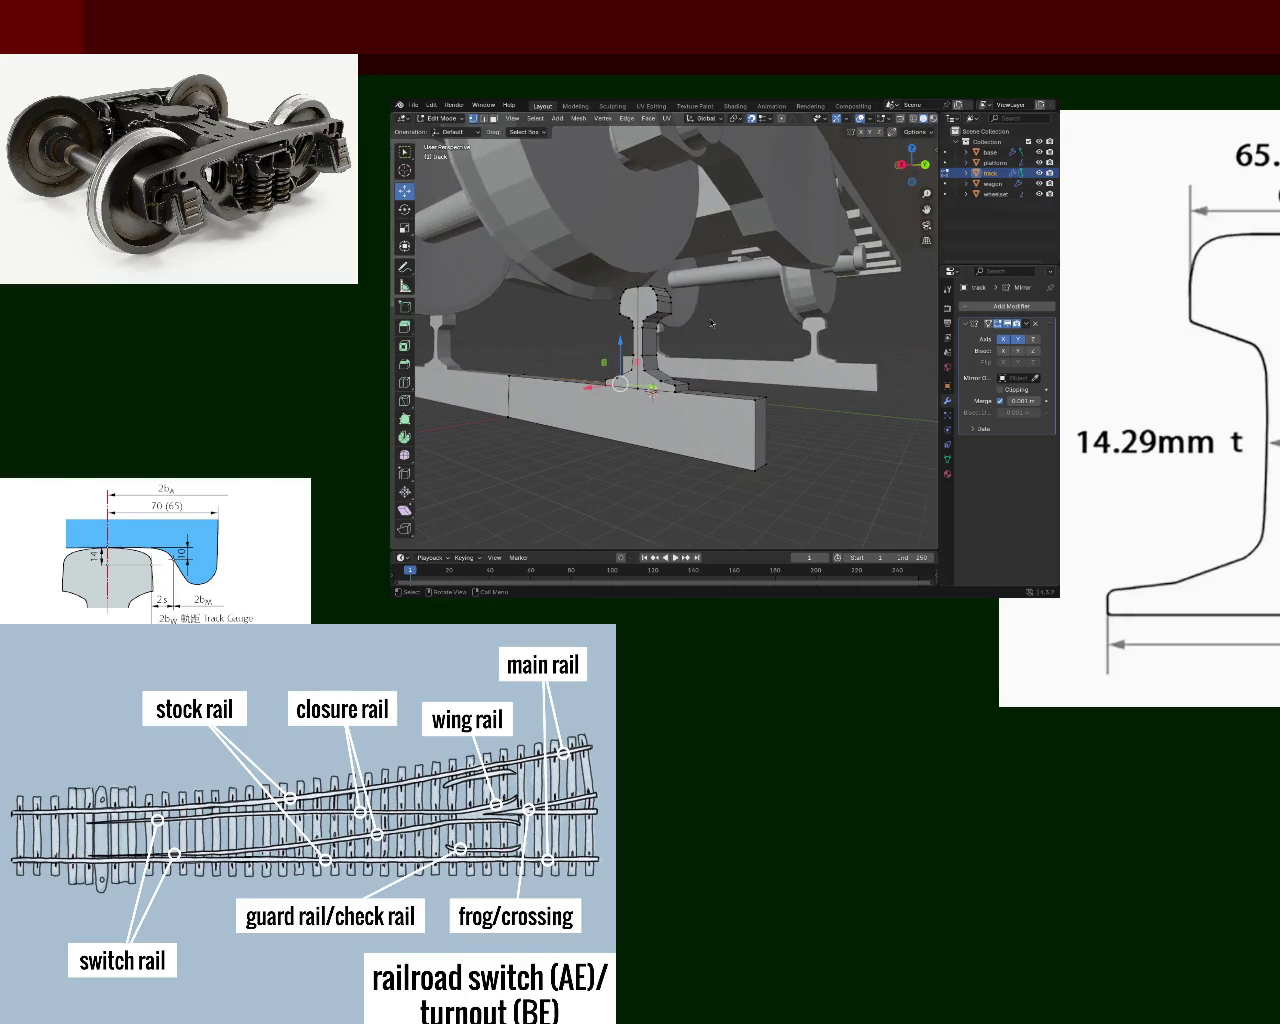
{"action": "mouse_move", "coordinate": [700, 356]}
{"action": "middle_mouse_down"}
{"action": "mouse_move", "coordinate": [667, 337]}
{"action": "mouse_move", "coordinate": [818, 458]}
{"action": "middle_mouse_up"}
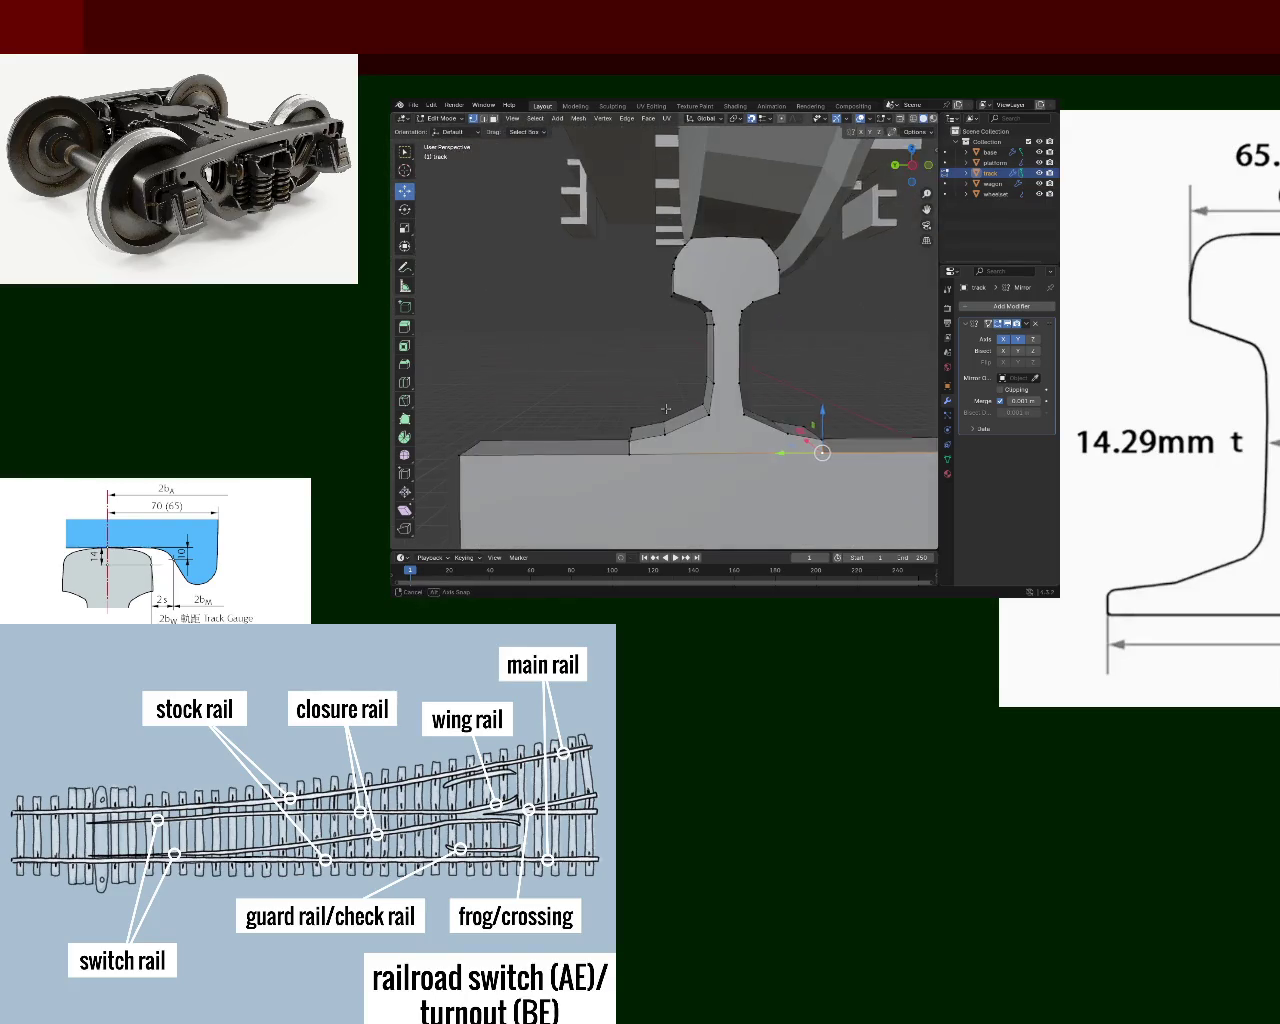
{"action": "right_click", "coordinate": [730, 312]}
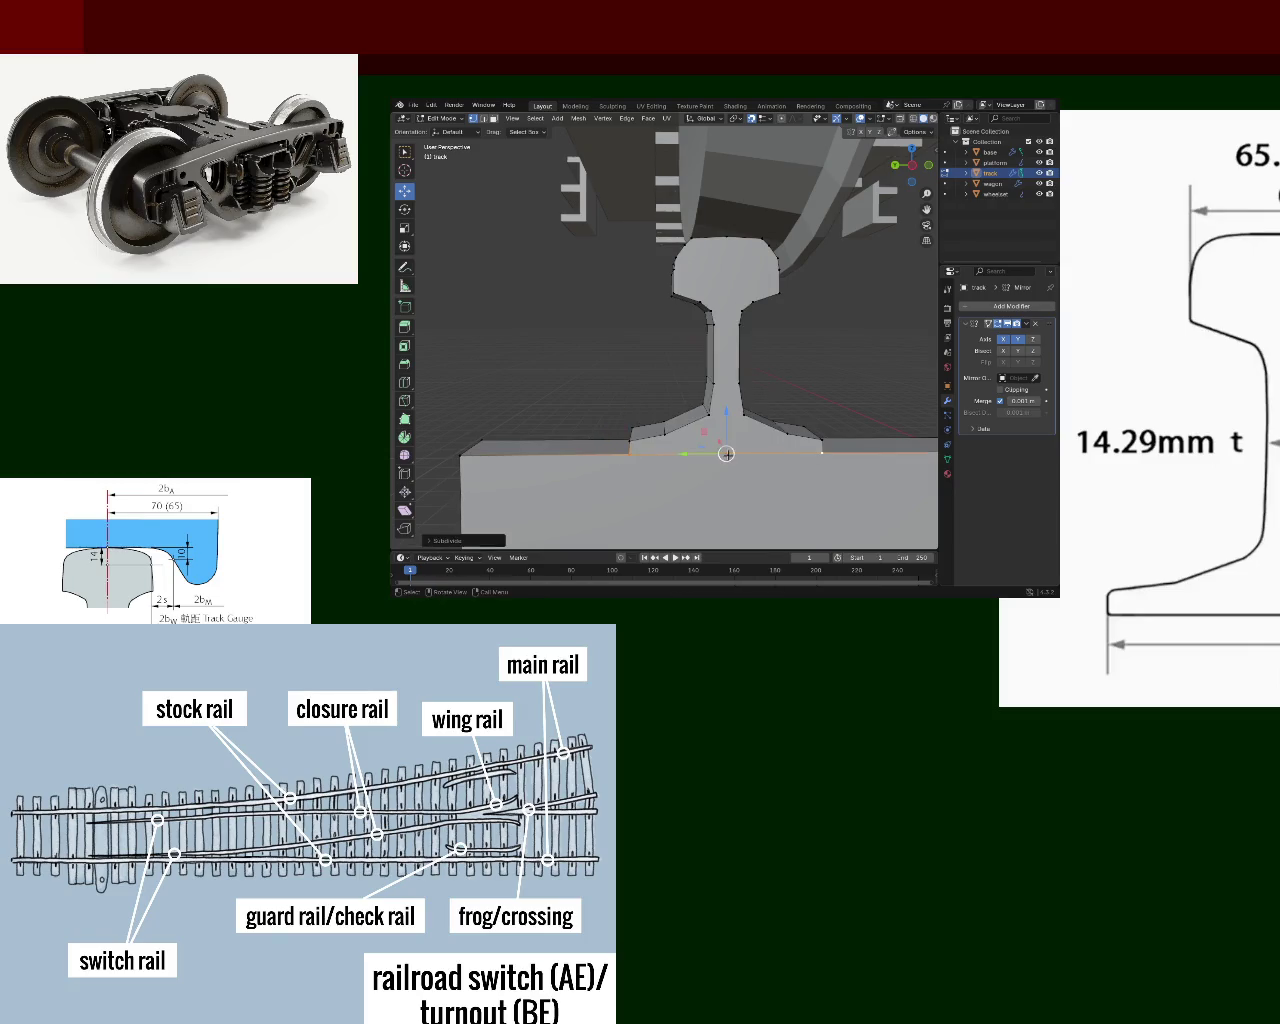
{"action": "left_click", "coordinate": [720, 253]}
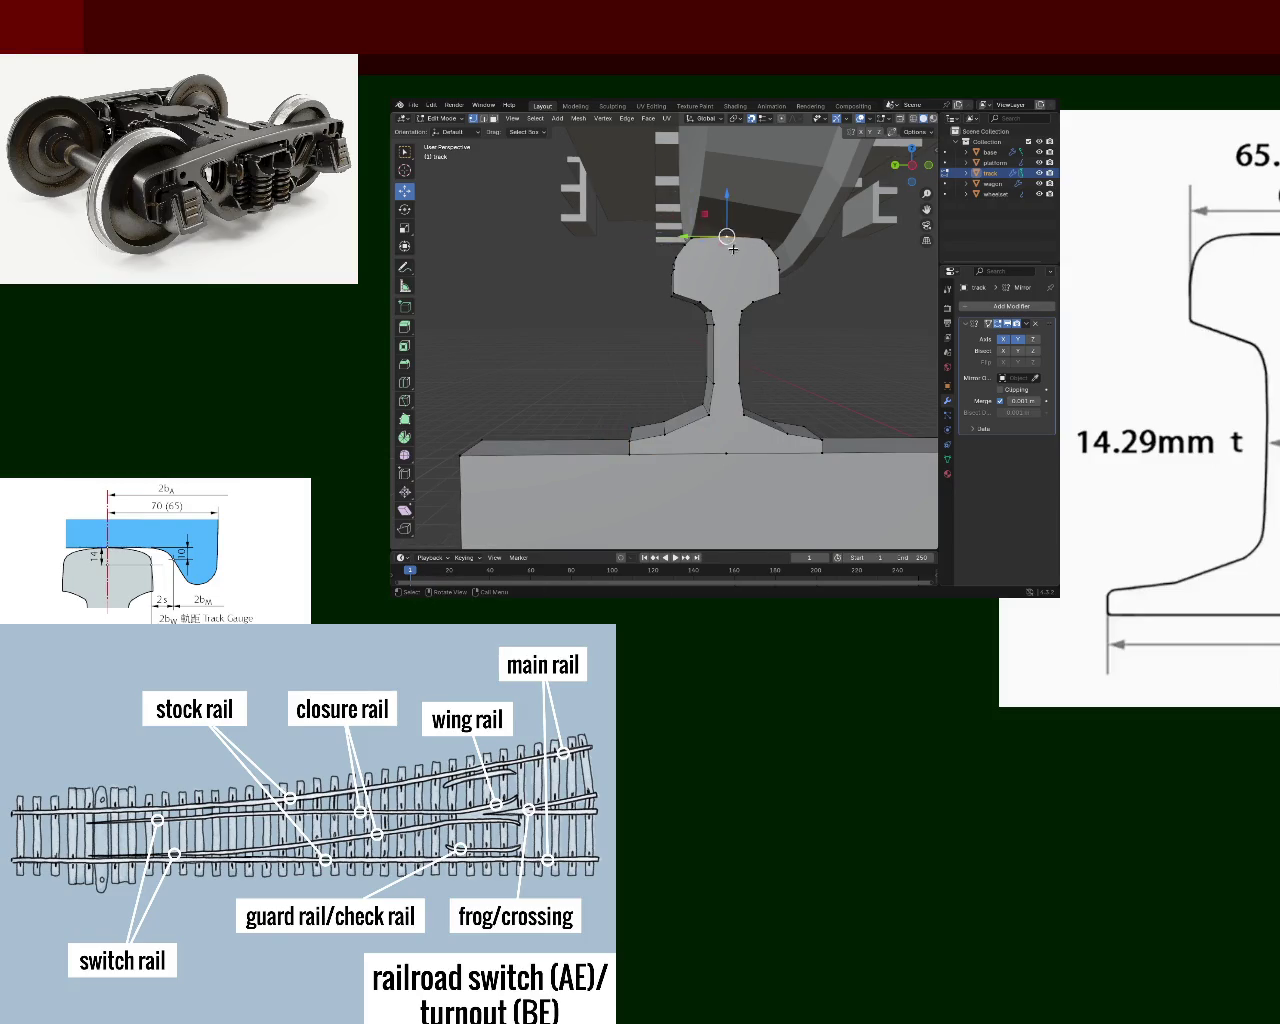
{"action": "left_click", "coordinate": [721, 456], "text": "shift"}
{"action": "middle_click_drag", "start_coordinate": [720, 355], "coordinate": [675, 245]}
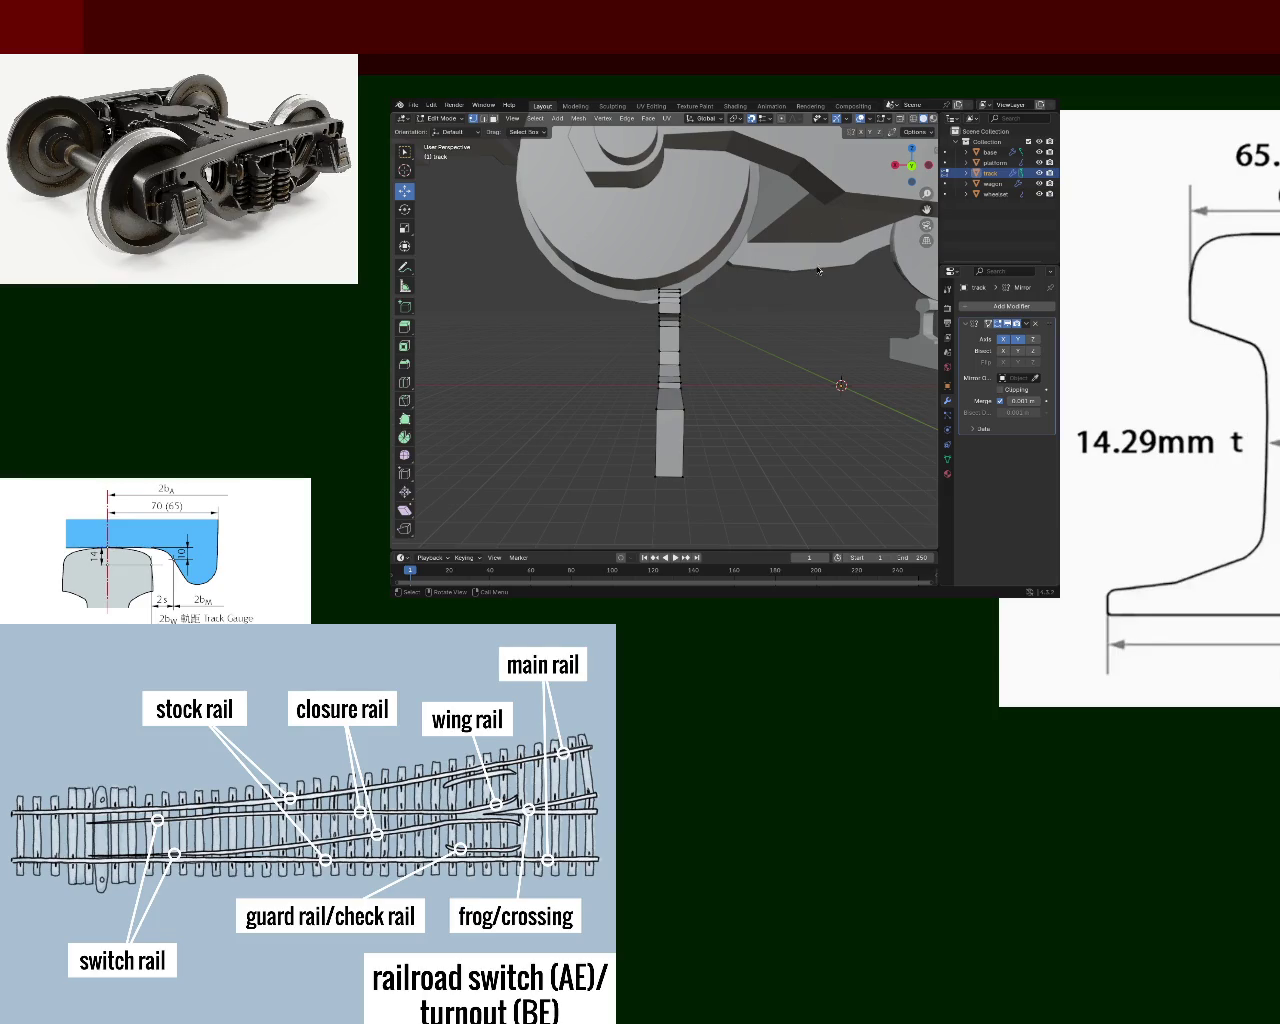
{"action": "middle_click_drag", "start_coordinate": [760, 410], "coordinate": [640, 382]}
{"action": "scroll", "coordinate": [640, 382], "scroll_direction": "up", "scroll_amount": 4}
{"action": "middle_click_drag", "start_coordinate": [779, 421], "coordinate": [758, 404]}
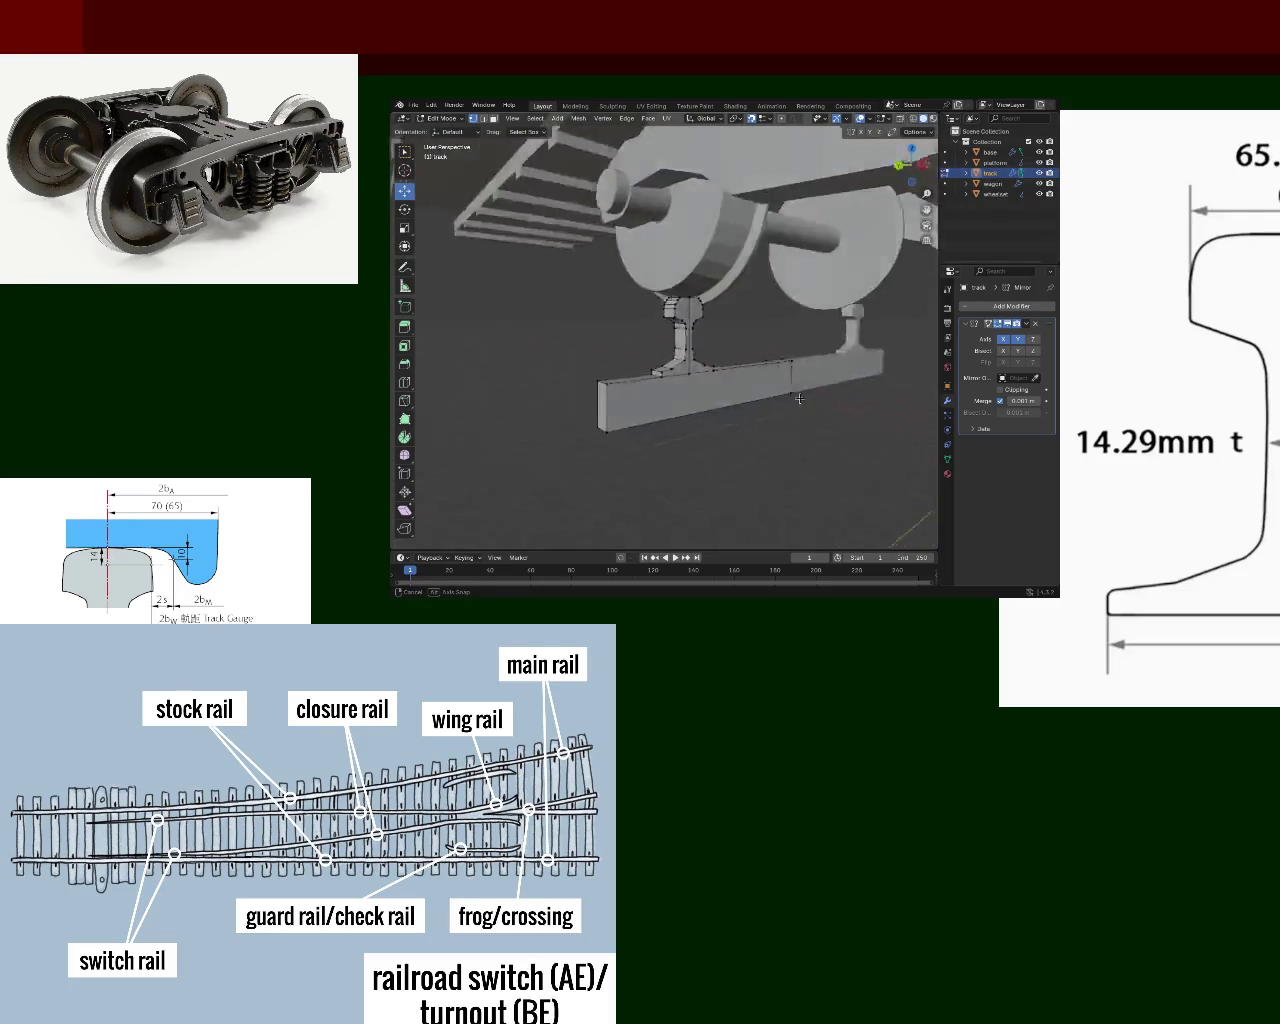
{"action": "mouse_move", "coordinate": [758, 404]}
{"action": "middle_mouse_down"}
{"action": "mouse_move", "coordinate": [720, 400]}
{"action": "mouse_move", "coordinate": [714, 385]}
{"action": "mouse_move", "coordinate": [784, 454]}
{"action": "mouse_move", "coordinate": [791, 317]}
{"action": "mouse_move", "coordinate": [734, 363]}
{"action": "mouse_move", "coordinate": [826, 357]}
{"action": "middle_mouse_up"}
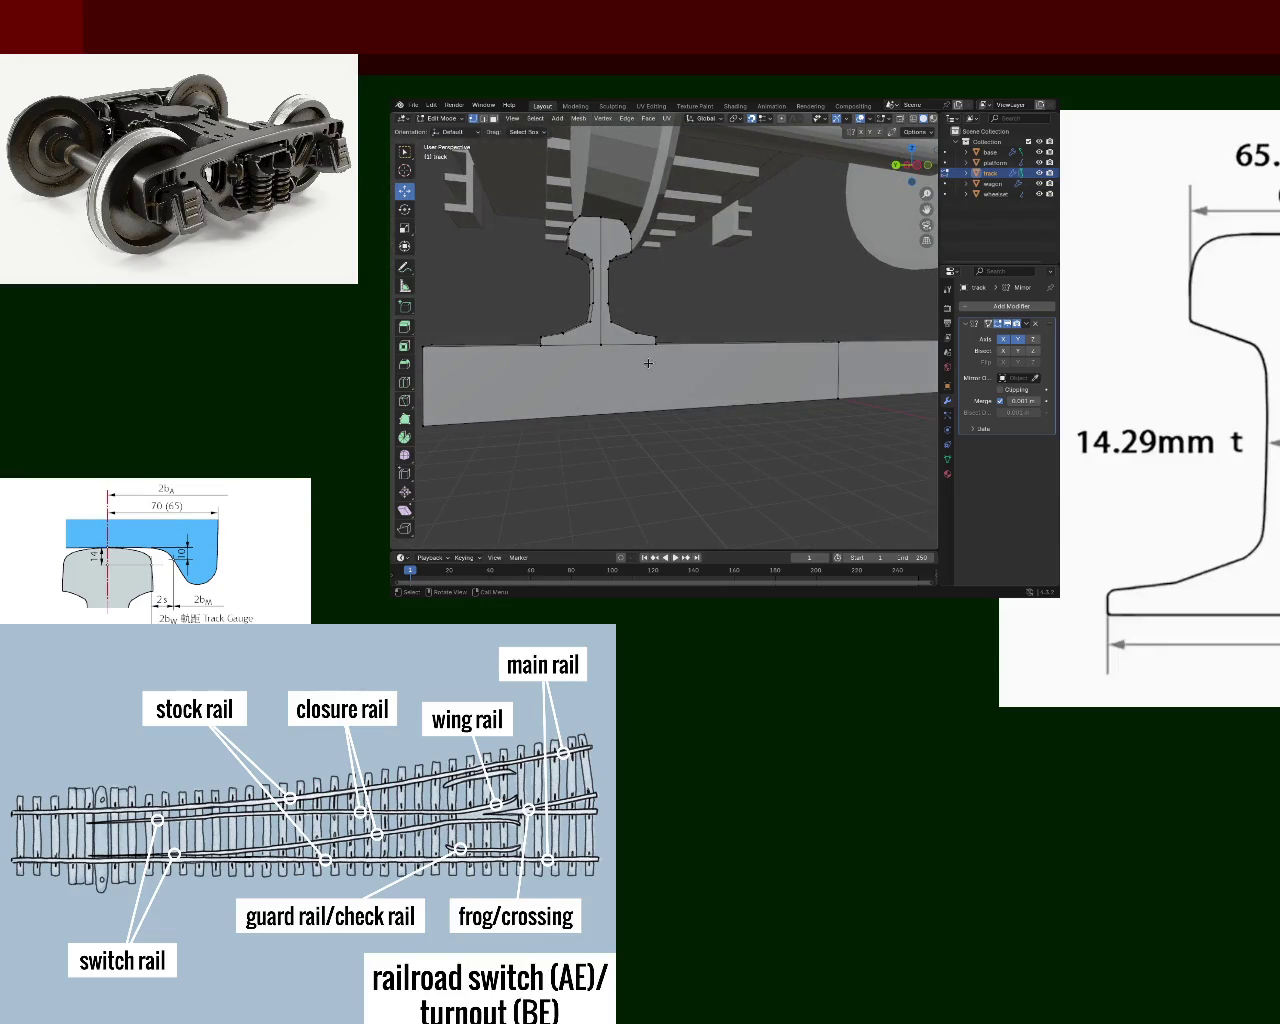
- Subdivide the sleeper's right vertical edge
{"action": "left_click", "coordinate": [840, 344]}
{"action": "left_click", "coordinate": [842, 403], "text": "shift"}
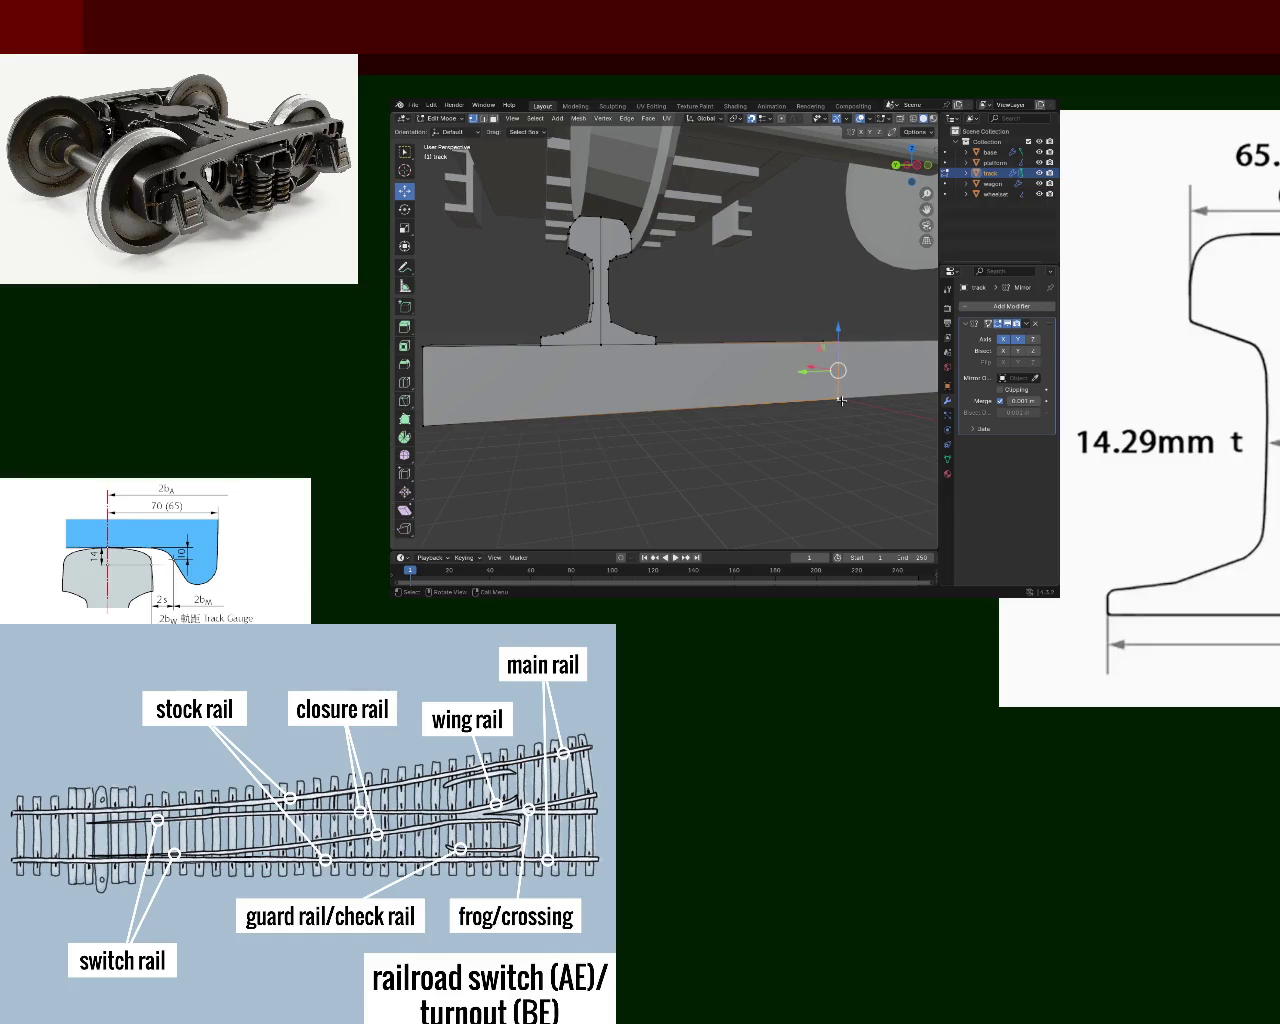
{"action": "key", "text": "ctrl+e"}
{"action": "left_click", "coordinate": [842, 401]}
{"action": "key", "text": "ctrl+e"}
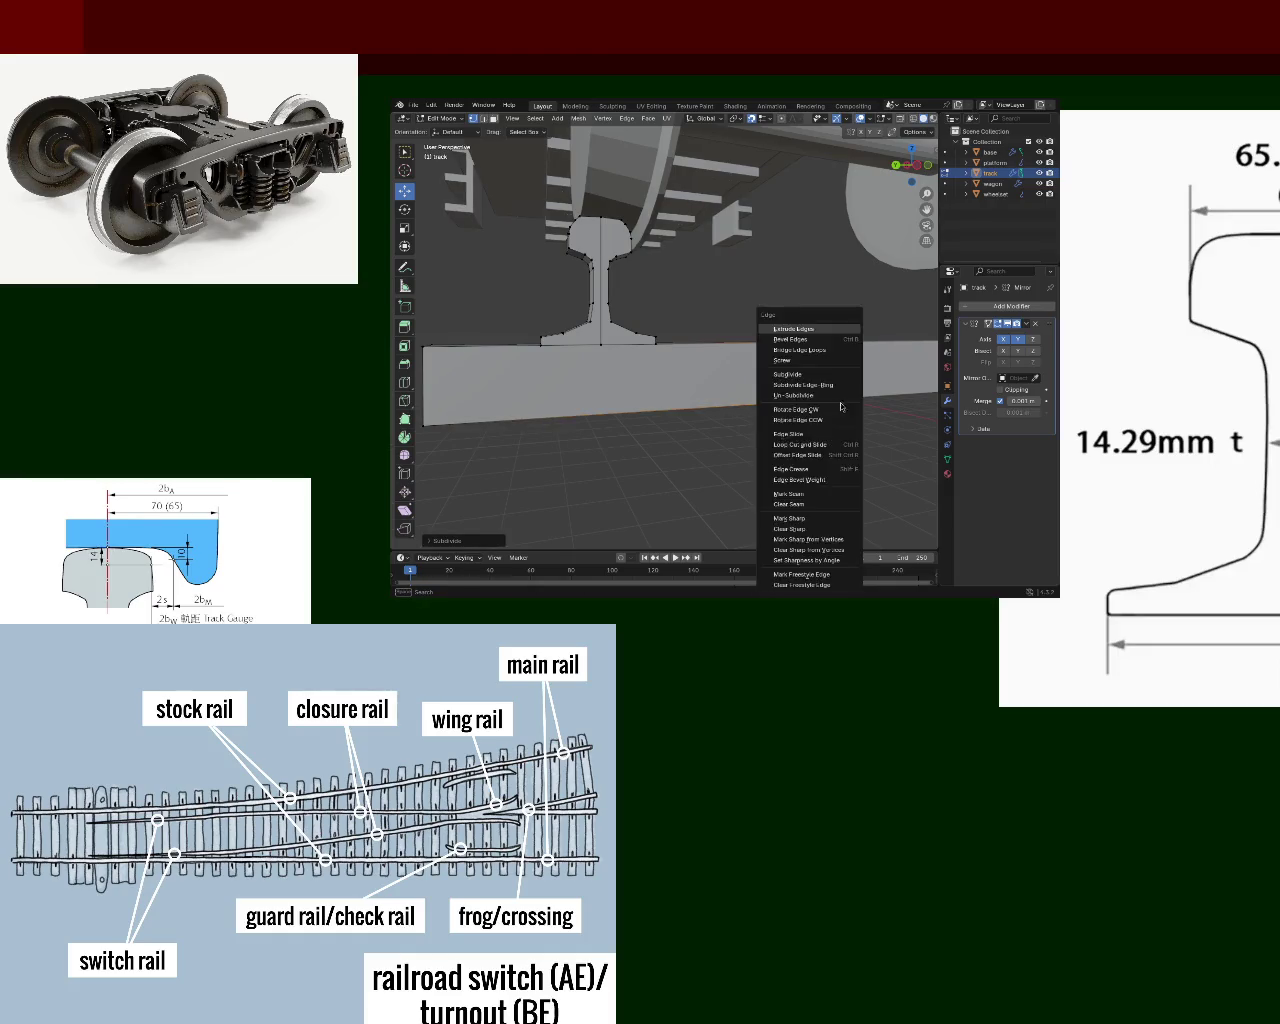
{"action": "left_click", "coordinate": [842, 401]}
{"action": "middle_click_drag", "start_coordinate": [842, 401], "coordinate": [845, 362]}
- Subdivide the sleeper's left vertical edge
{"action": "left_click", "coordinate": [598, 322]}
{"action": "left_click", "coordinate": [599, 402], "text": "shift"}
{"action": "key", "text": "ctrl+e"}
{"action": "left_click", "coordinate": [599, 404]}
{"action": "key", "text": "ctrl+e"}
{"action": "left_click", "coordinate": [599, 404]}
{"action": "key", "text": "ctrl+e"}
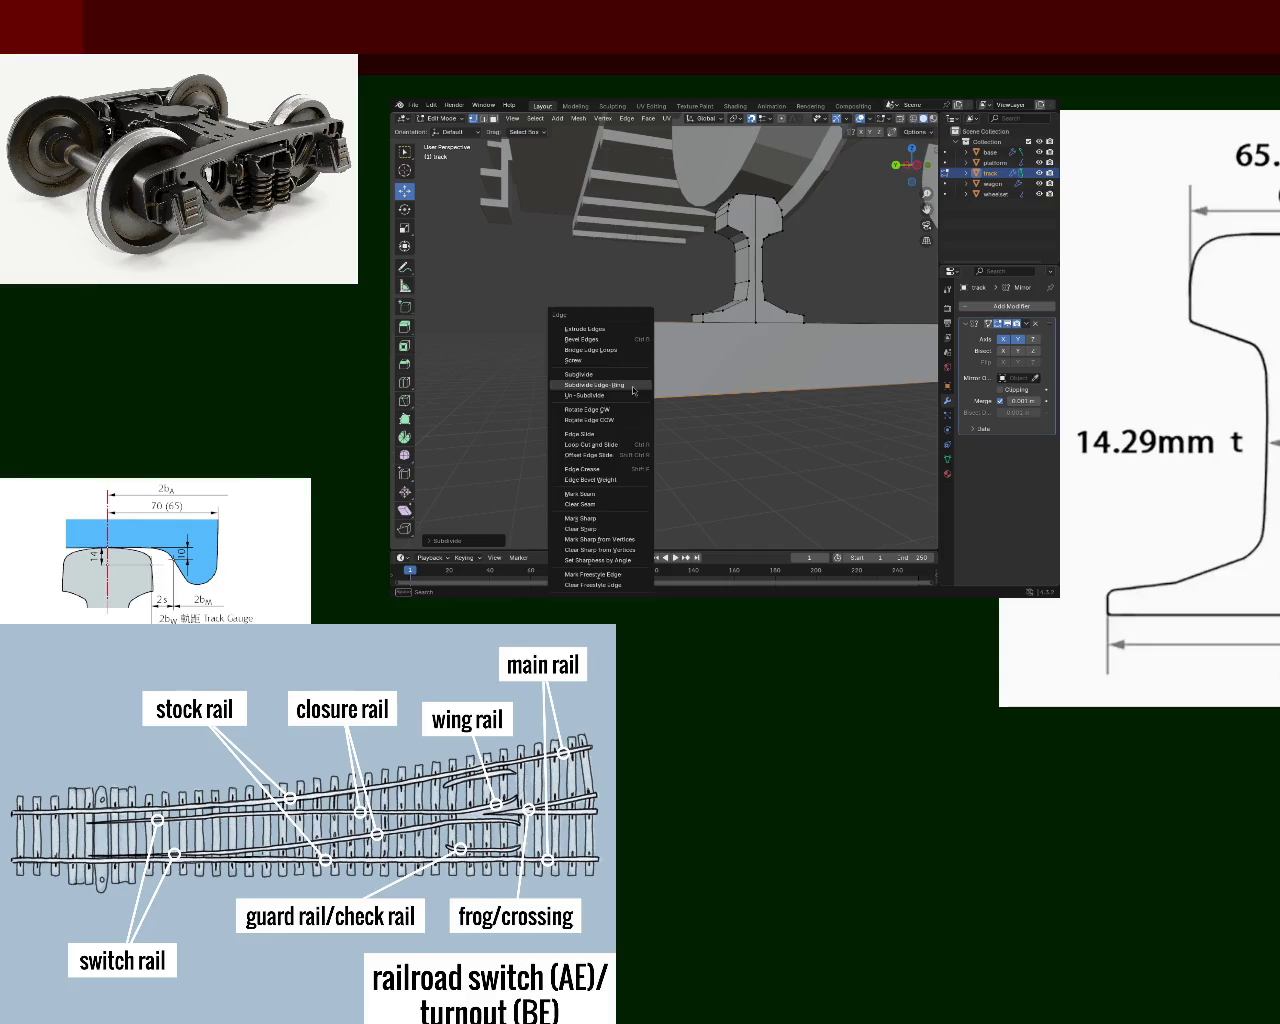
{"action": "mouse_move", "coordinate": [632, 382]}
{"action": "middle_mouse_down"}
{"action": "mouse_move", "coordinate": [769, 382]}
{"action": "mouse_move", "coordinate": [657, 371]}
{"action": "middle_mouse_up"}
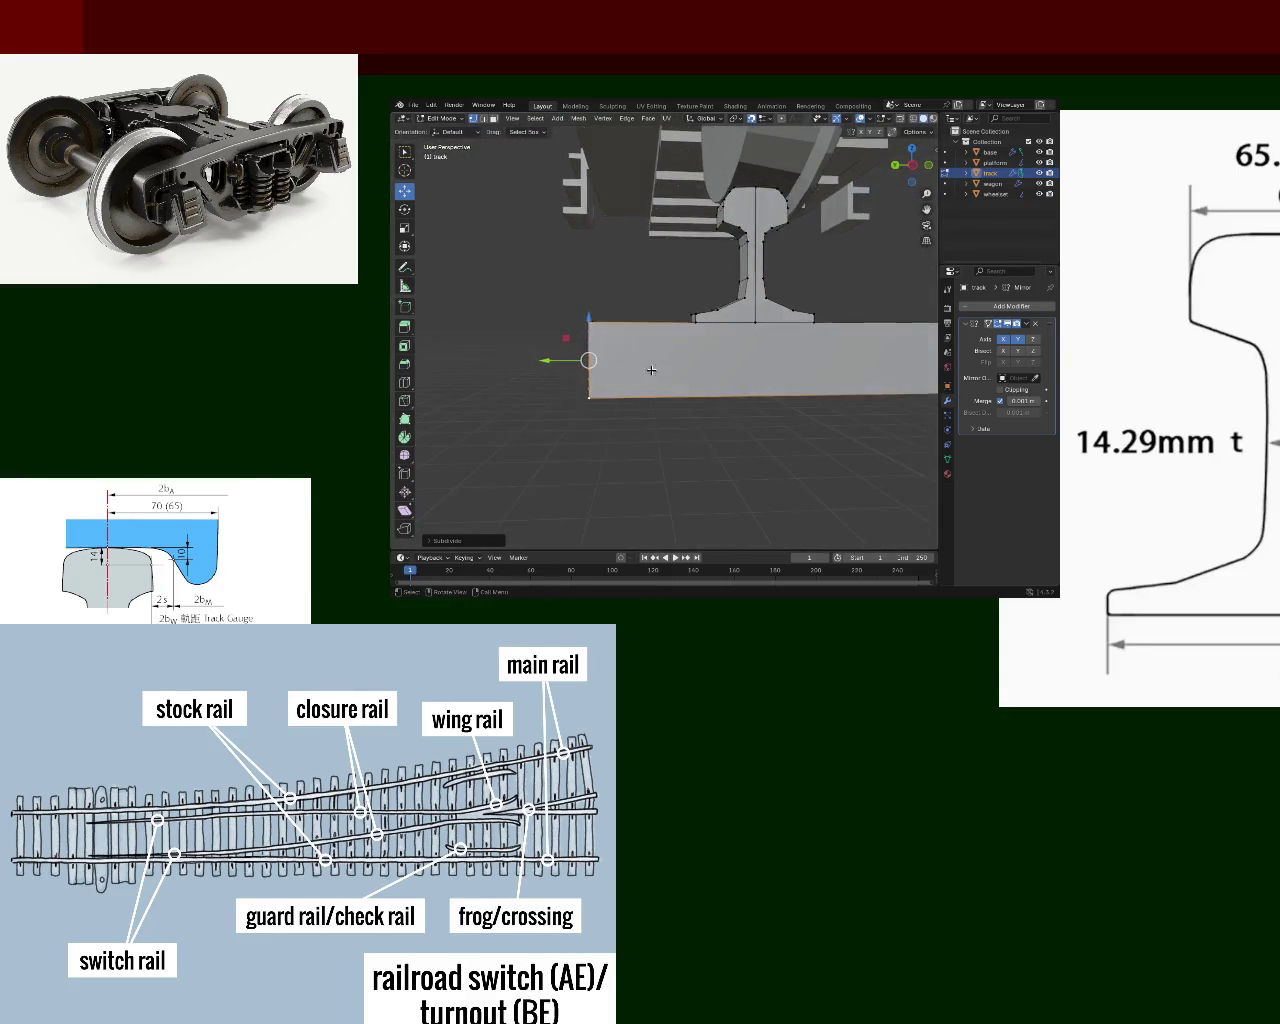
{"action": "middle_click_drag", "start_coordinate": [789, 371], "coordinate": [681, 358]}
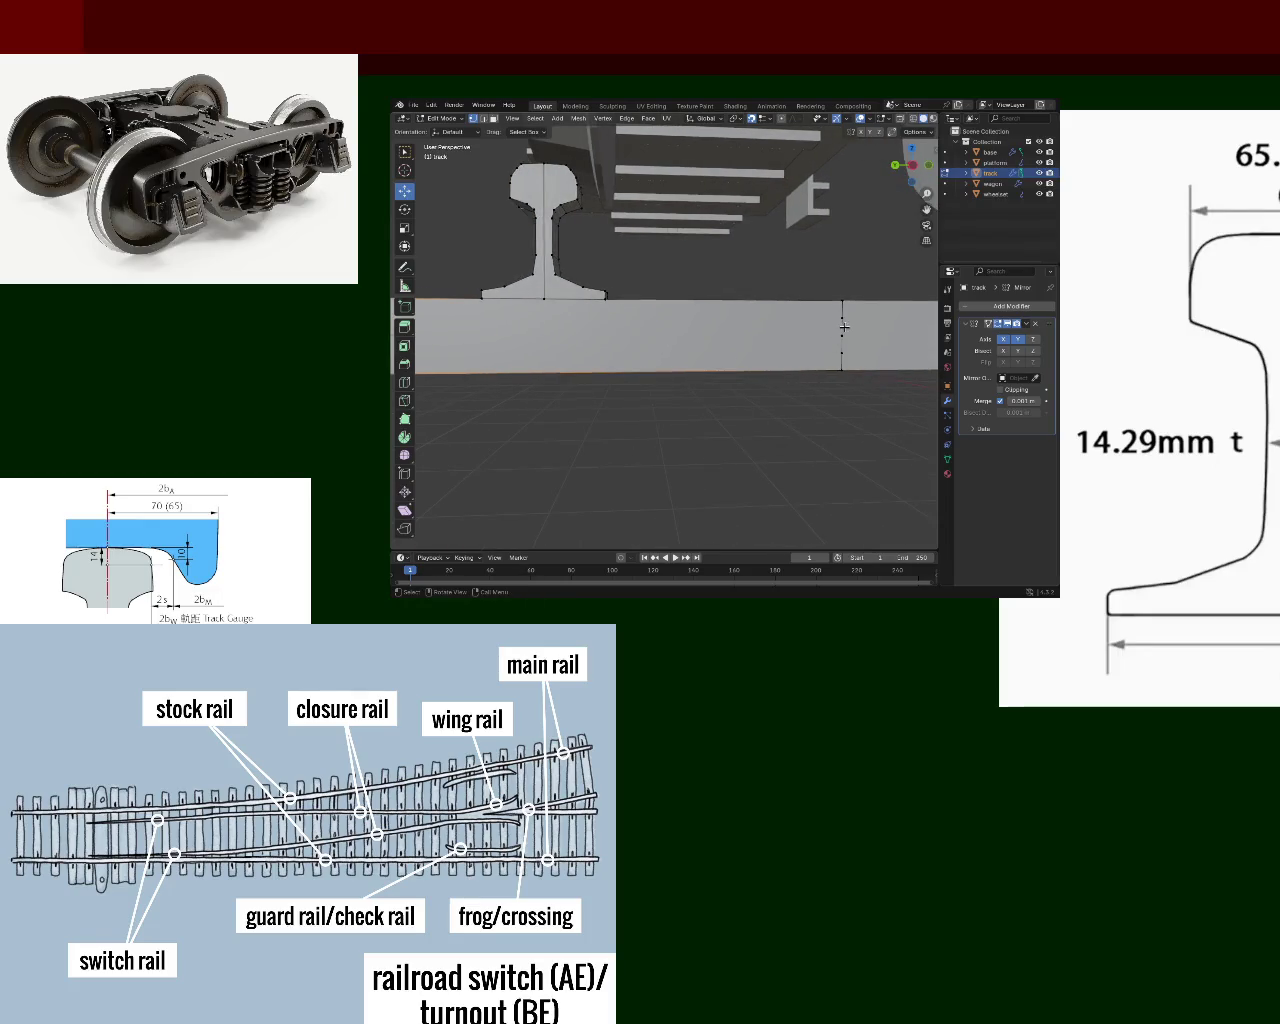
{"action": "mouse_move", "coordinate": [840, 320]}
{"action": "middle_mouse_down"}
{"action": "mouse_move", "coordinate": [737, 343]}
{"action": "mouse_move", "coordinate": [586, 334]}
{"action": "middle_mouse_up"}
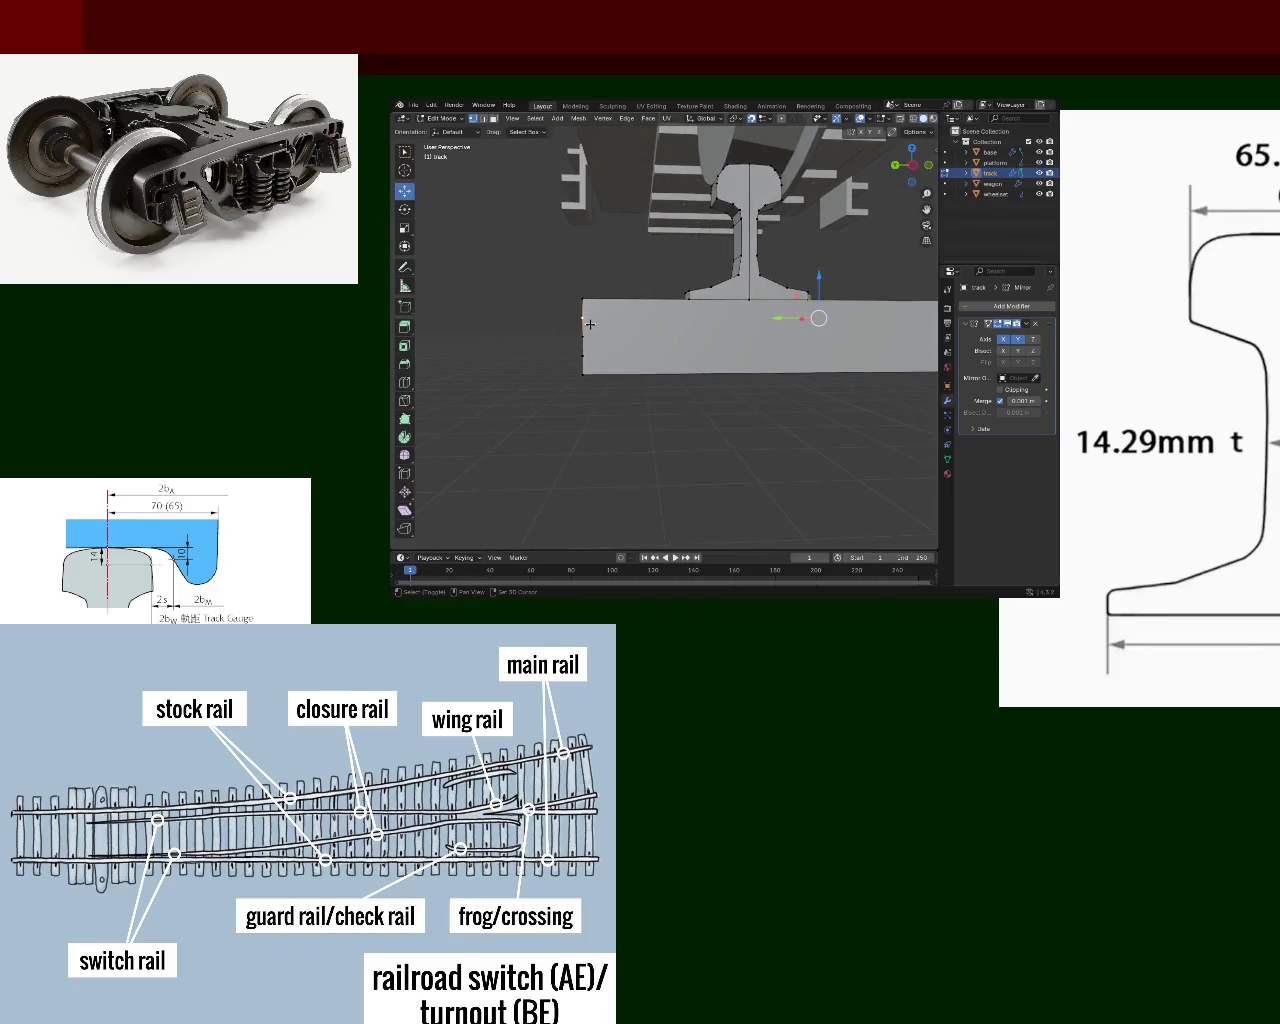
- Subdivide the edges at the sleeper's left and right ends
{"action": "left_click", "coordinate": [582, 337]}
{"action": "middle_click_drag", "start_coordinate": [840, 357], "coordinate": [733, 346], "text": "shift"}
{"action": "left_click", "coordinate": [838, 331], "text": "shift"}
{"action": "mouse_move", "coordinate": [853, 344]}
{"action": "middle_mouse_down"}
{"action": "mouse_move", "coordinate": [578, 346]}
{"action": "mouse_move", "coordinate": [506, 331]}
{"action": "mouse_move", "coordinate": [553, 311]}
{"action": "middle_mouse_up"}
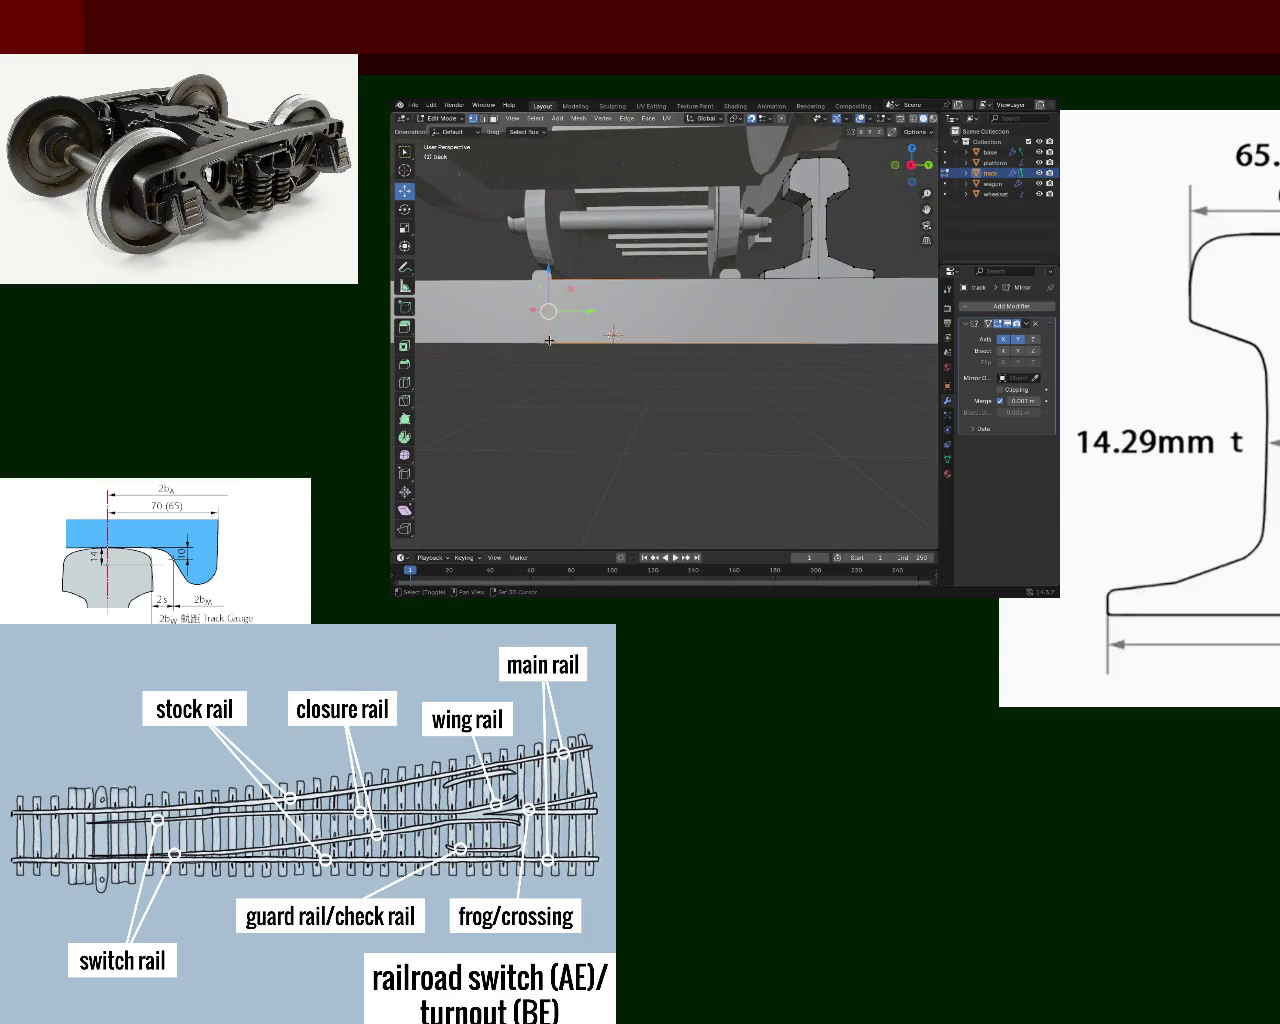
{"action": "right_click", "coordinate": [553, 311]}
{"action": "left_click", "coordinate": [550, 318]}
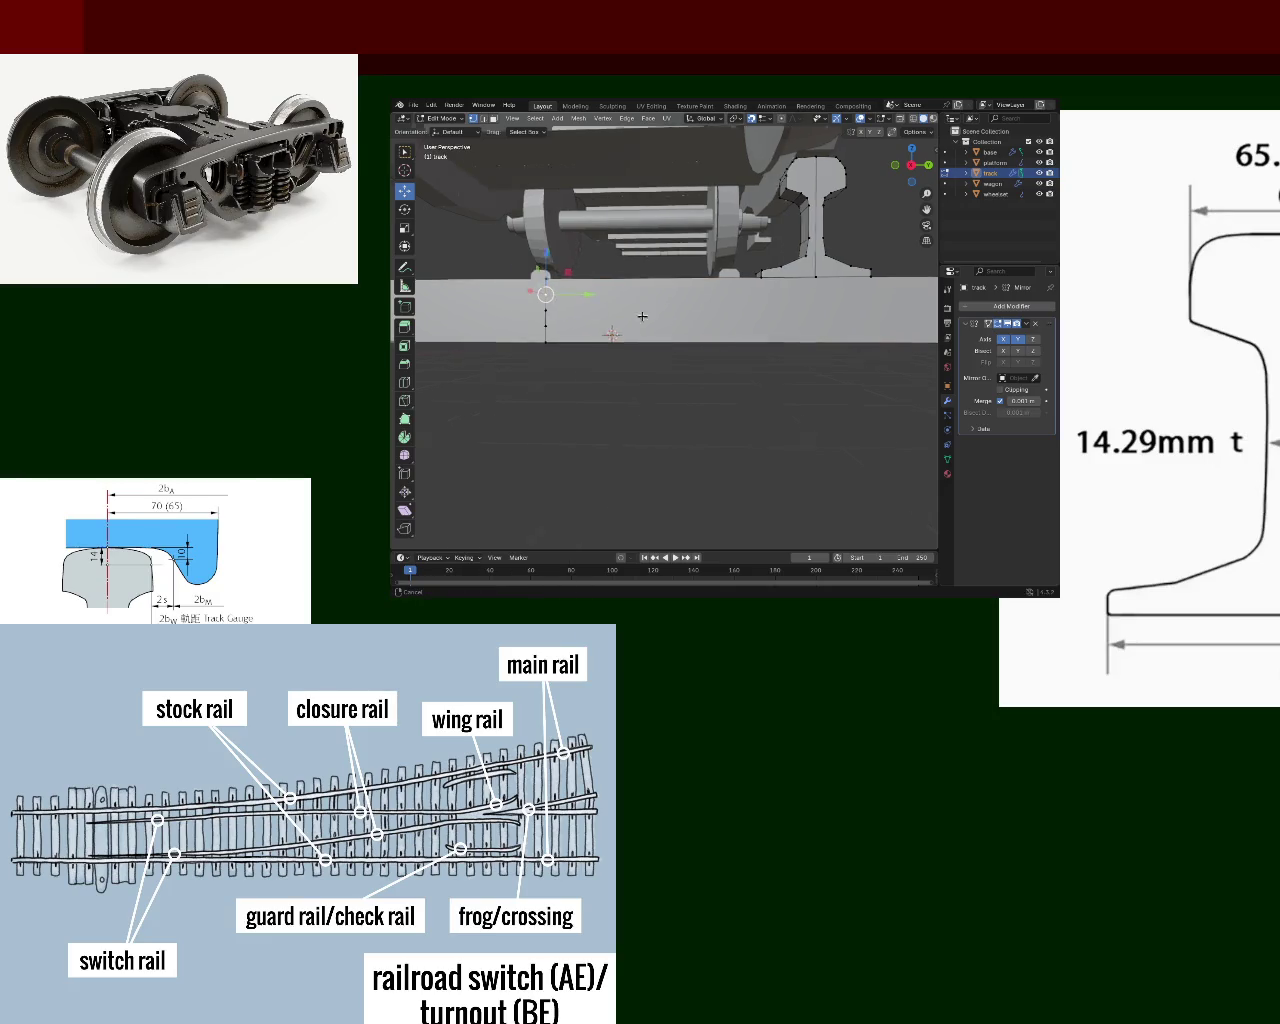
{"action": "middle_click_drag", "start_coordinate": [551, 296], "coordinate": [700, 320]}
{"action": "left_click", "coordinate": [782, 335], "text": "shift"}
{"action": "right_click", "coordinate": [750, 311]}
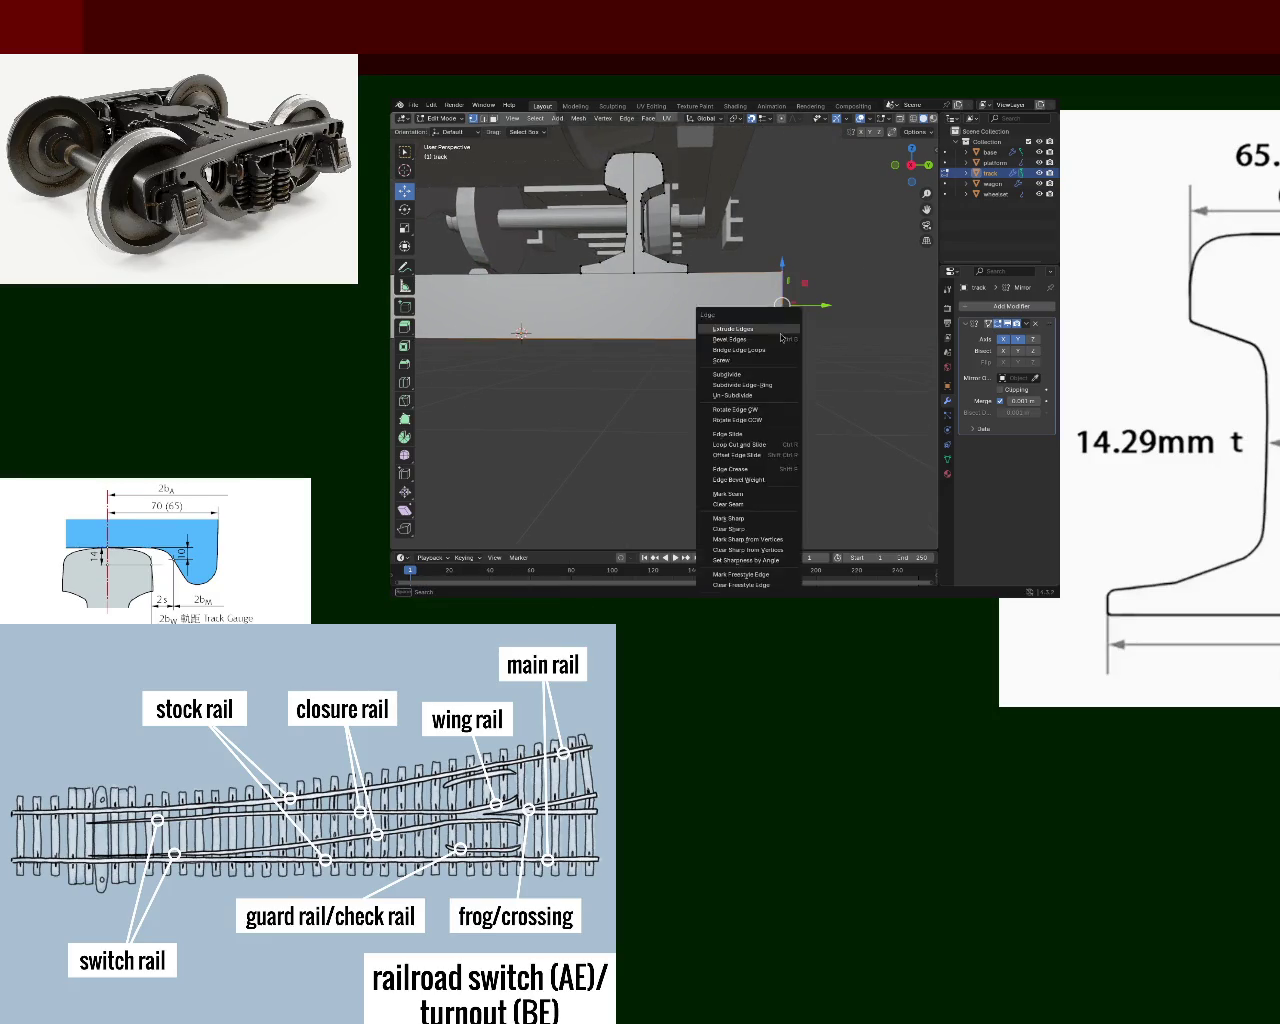
{"action": "left_click", "coordinate": [750, 318]}
{"action": "middle_click_drag", "start_coordinate": [657, 280], "coordinate": [634, 302]}
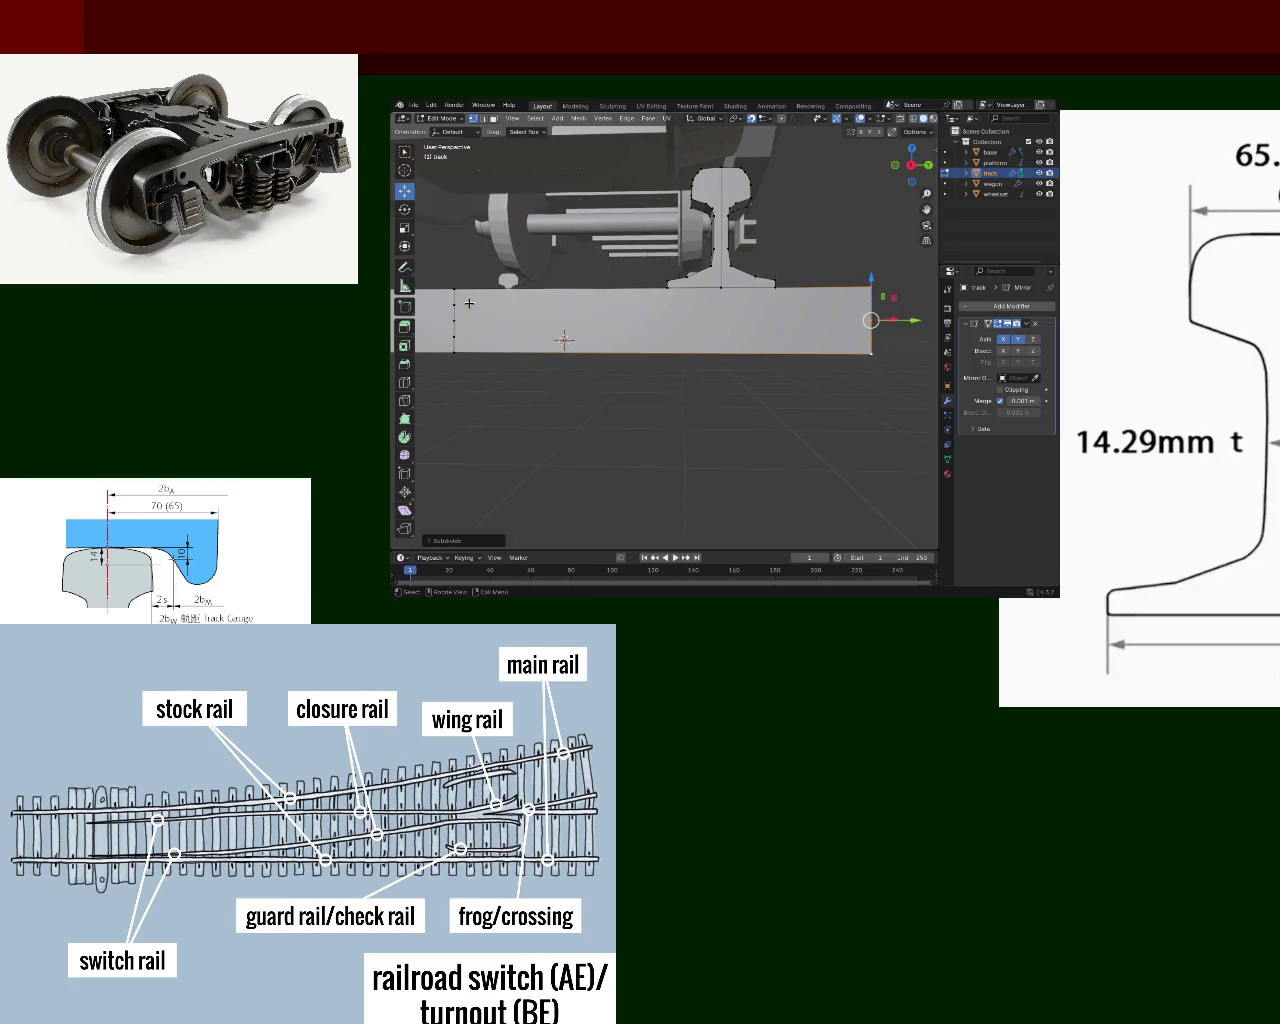
- Join the left and right side vertices with J to add horizontal edges along the sleeper
{"action": "left_click", "coordinate": [505, 308]}
{"action": "left_click", "coordinate": [450, 308]}
{"action": "left_click", "coordinate": [454, 305]}
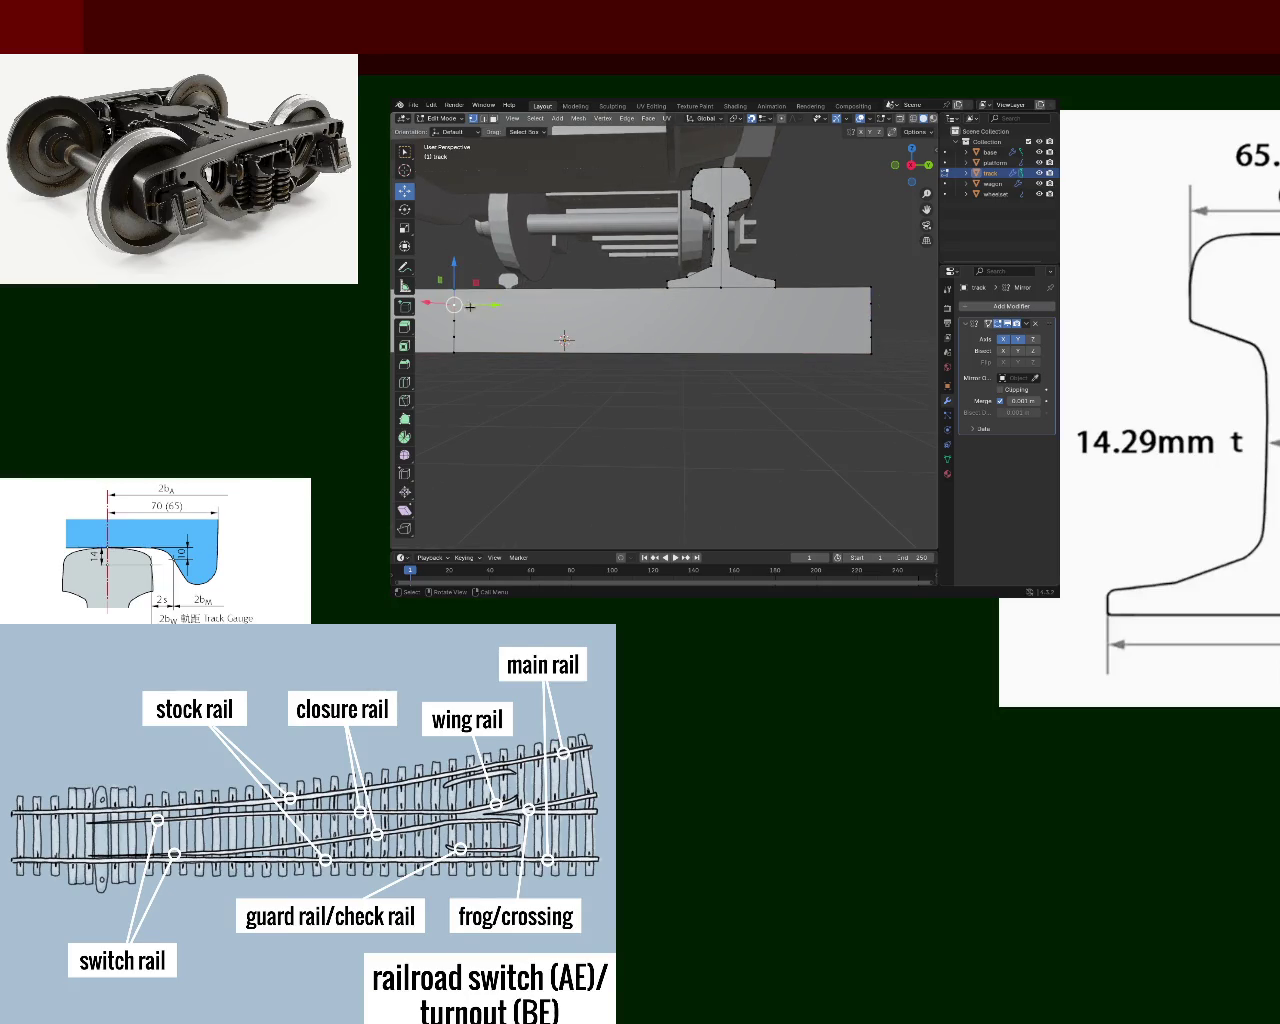
{"action": "left_click", "coordinate": [874, 298], "text": "shift"}
{"action": "key", "text": "j"}
{"action": "left_click", "coordinate": [458, 320], "text": "shift"}
{"action": "key", "text": "j"}
{"action": "left_click", "coordinate": [455, 337]}
{"action": "left_click", "coordinate": [866, 346], "text": "shift"}
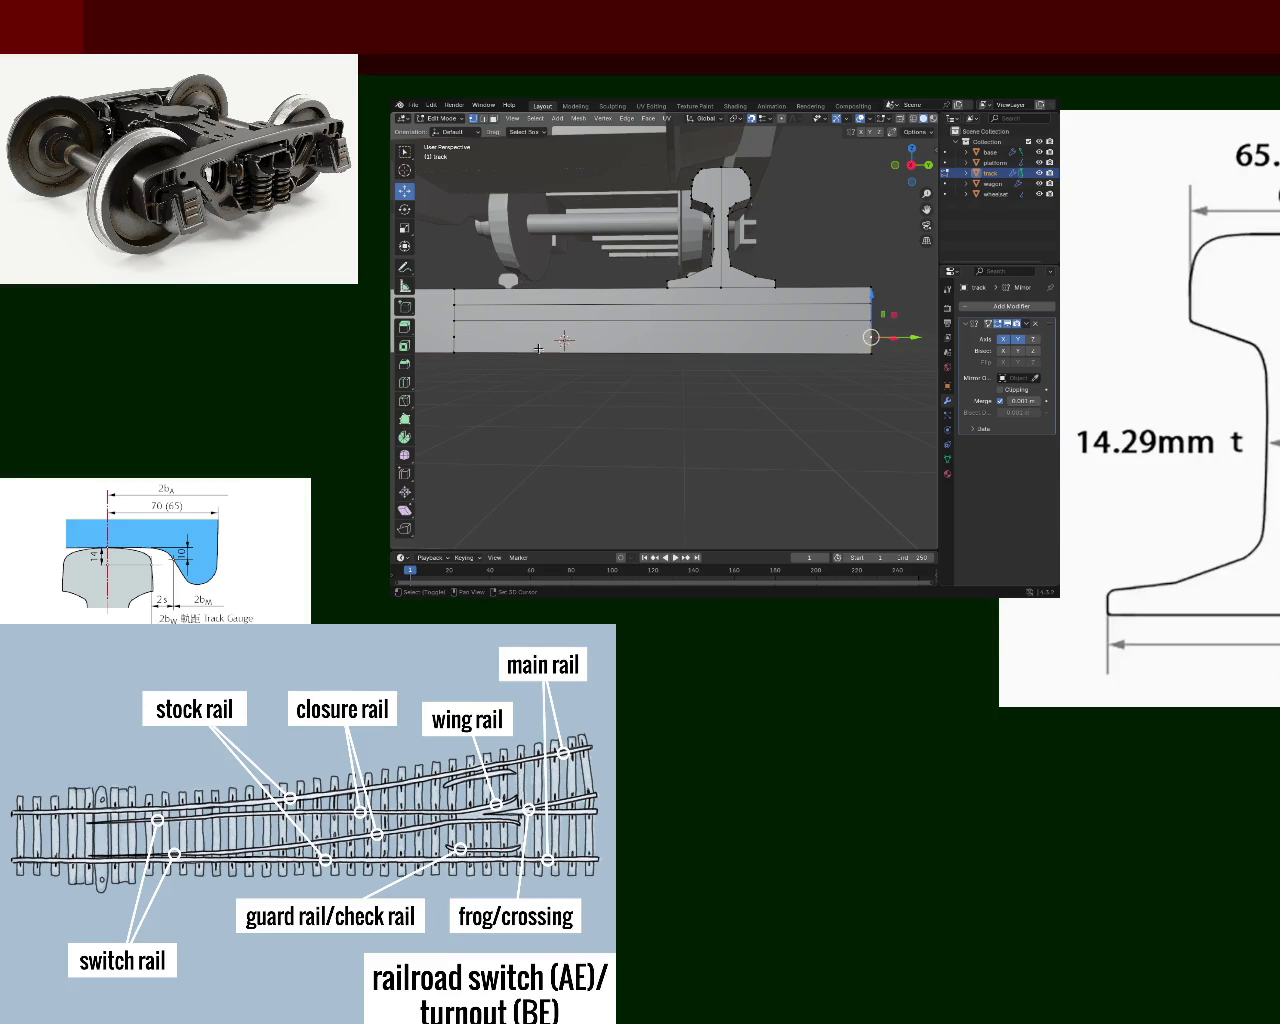
{"action": "mouse_move", "coordinate": [668, 318]}
{"action": "middle_mouse_down"}
{"action": "mouse_move", "coordinate": [607, 309]}
{"action": "mouse_move", "coordinate": [662, 267]}
{"action": "middle_mouse_up"}
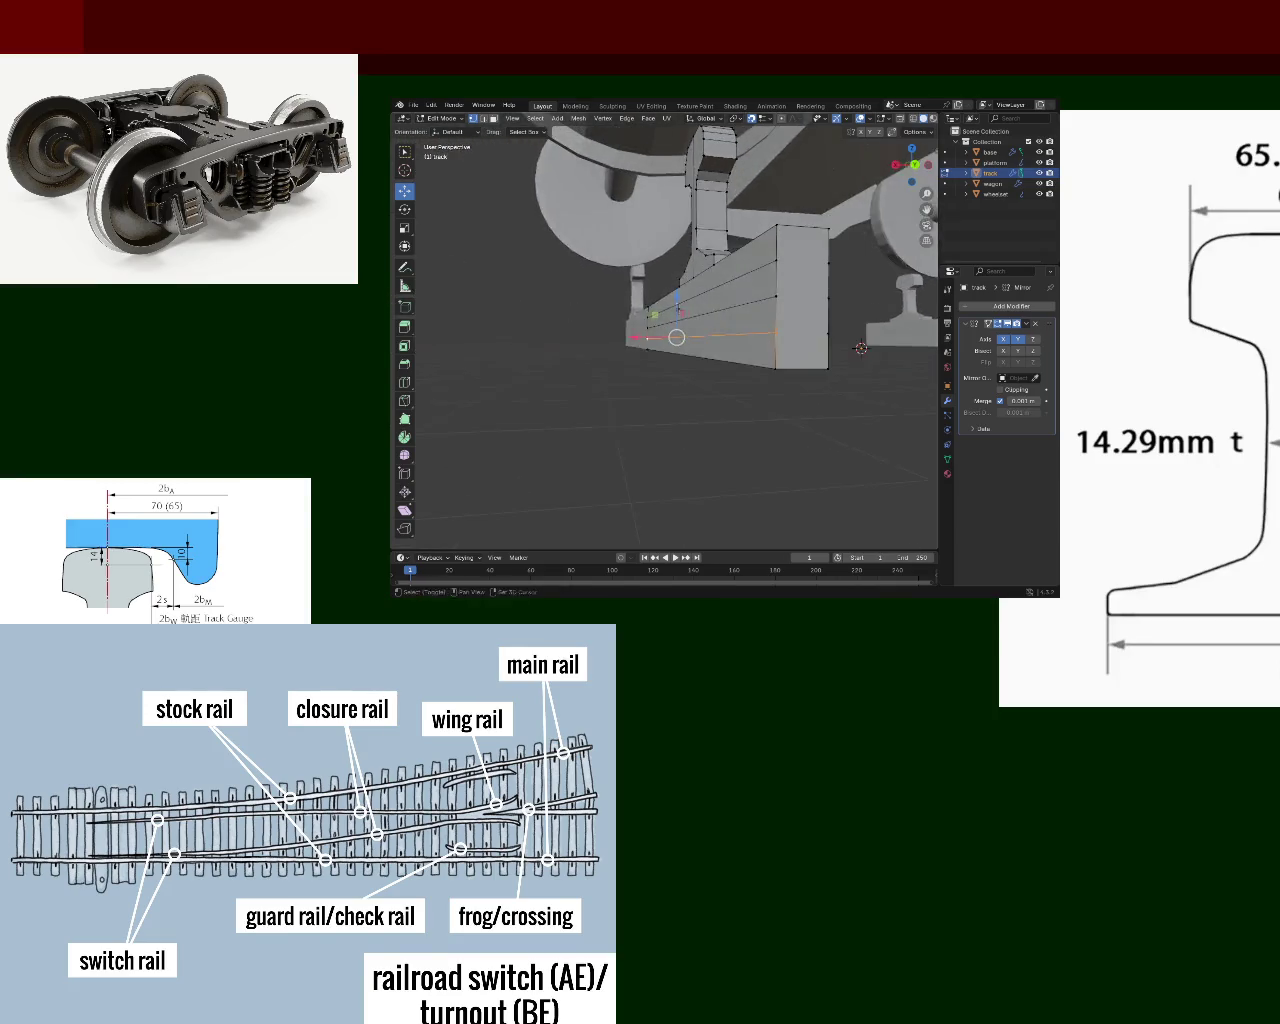
- Extrude the block's lower end edge downward to deepen the base
{"action": "left_click", "coordinate": [607, 303]}
{"action": "left_click", "coordinate": [674, 303], "text": "shift"}
{"action": "key", "text": "e"}
{"action": "left_click", "coordinate": [623, 341]}
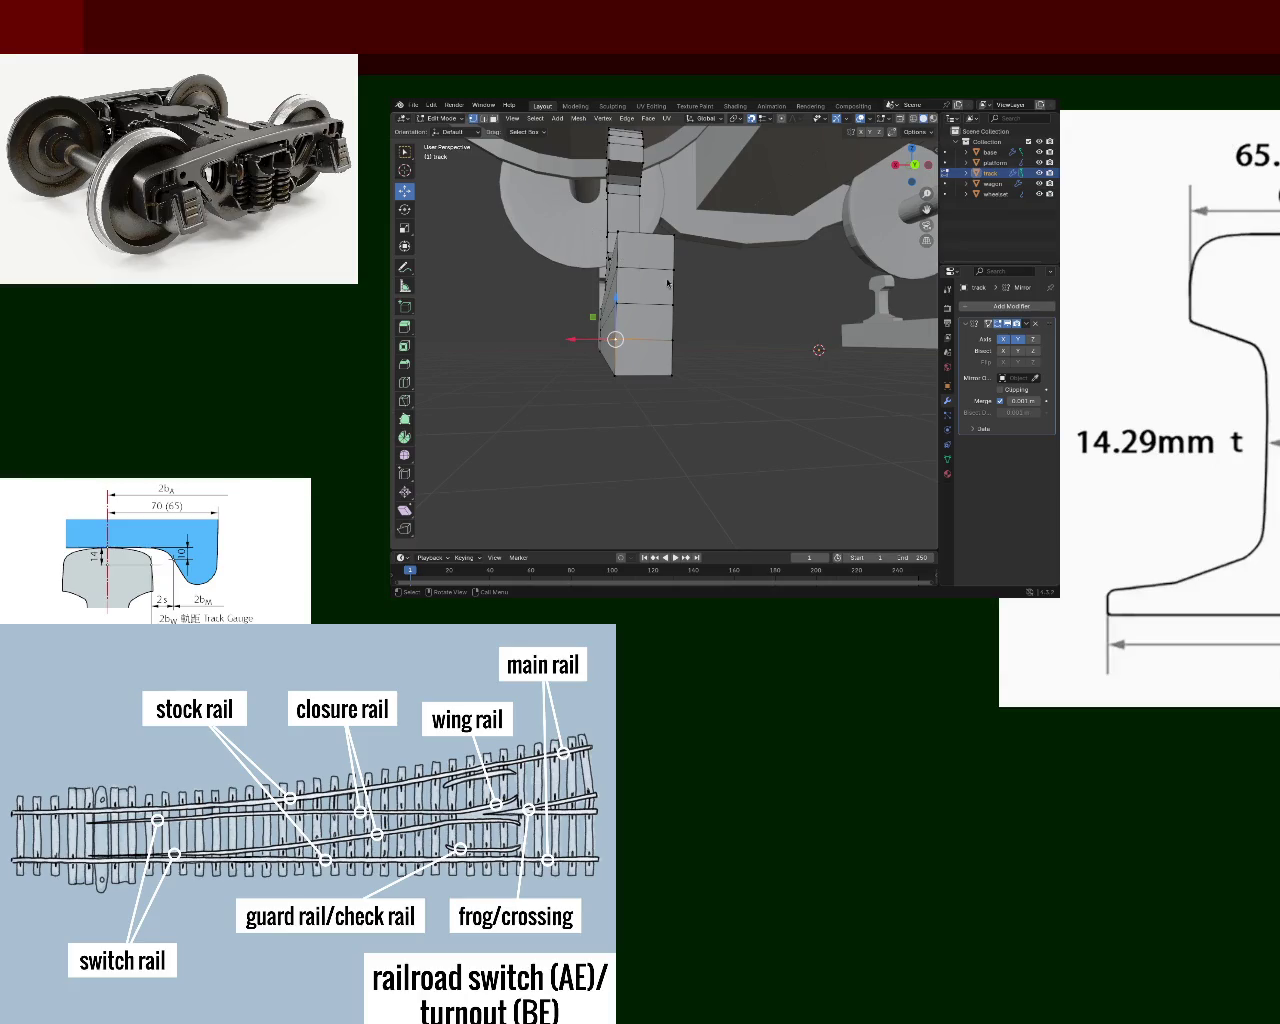
- Move the edge loop running along the rail sideways along X
{"action": "mouse_move", "coordinate": [752, 327]}
{"action": "middle_mouse_down"}
{"action": "mouse_move", "coordinate": [633, 371]}
{"action": "mouse_move", "coordinate": [520, 380]}
{"action": "middle_mouse_up"}
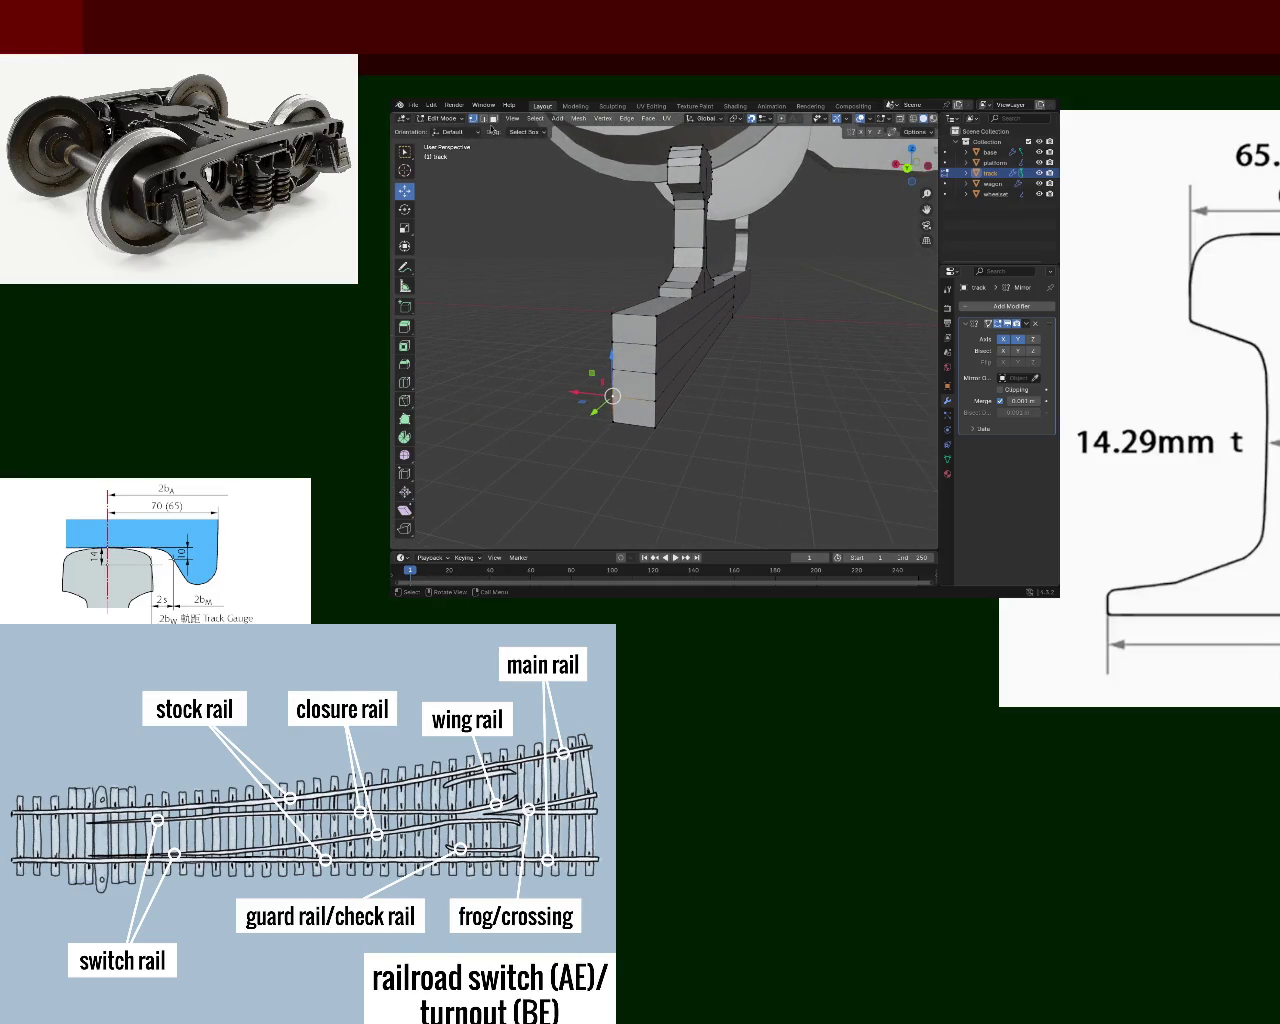
{"action": "key", "text": "alt+a"}
{"action": "left_click", "coordinate": [686, 376], "text": "alt"}
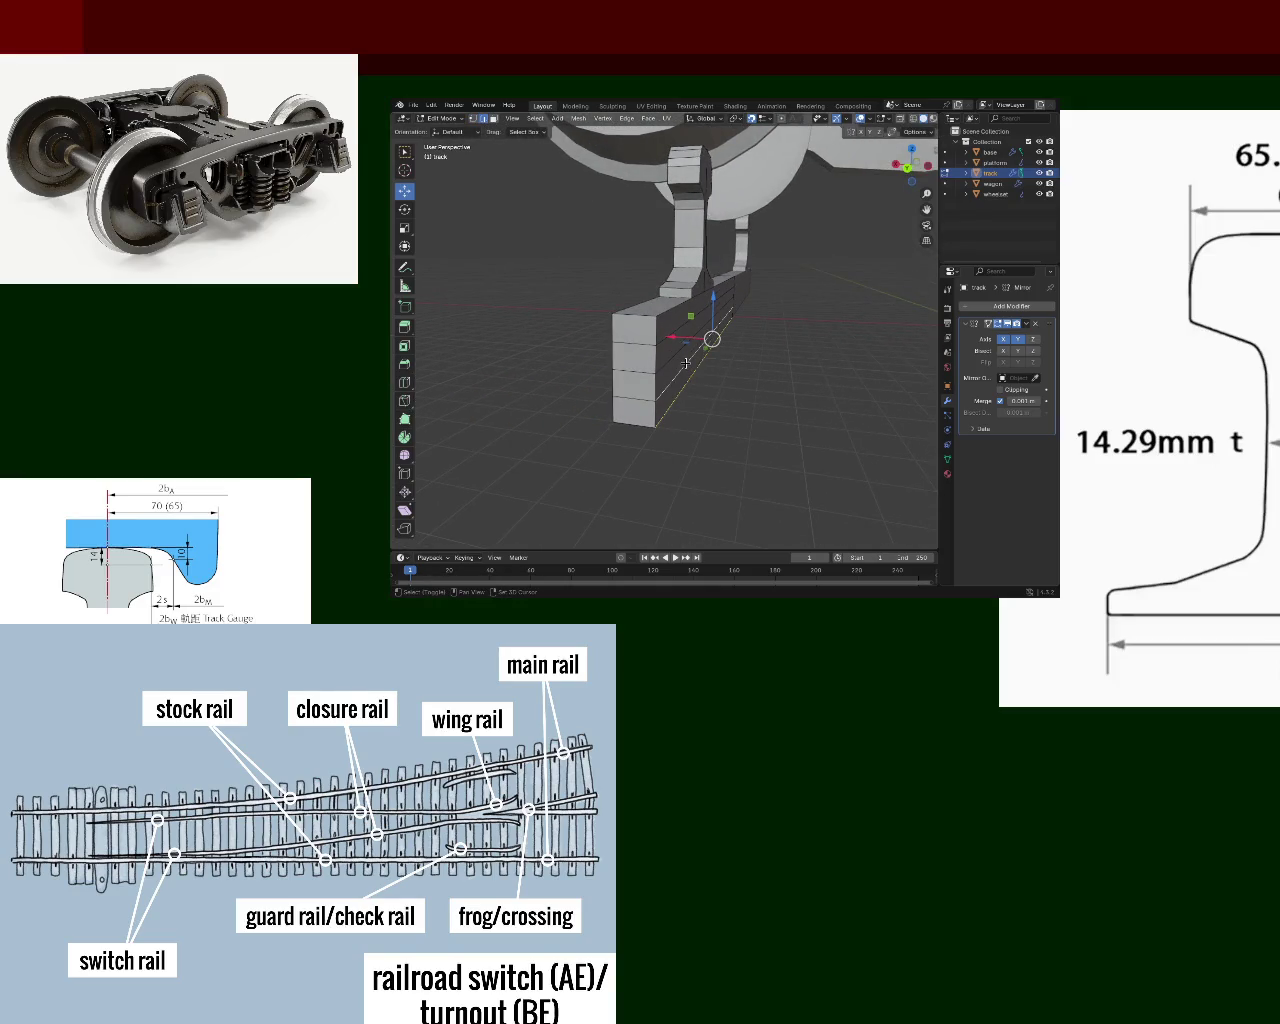
{"action": "key", "text": "g"}
{"action": "key", "text": "x"}
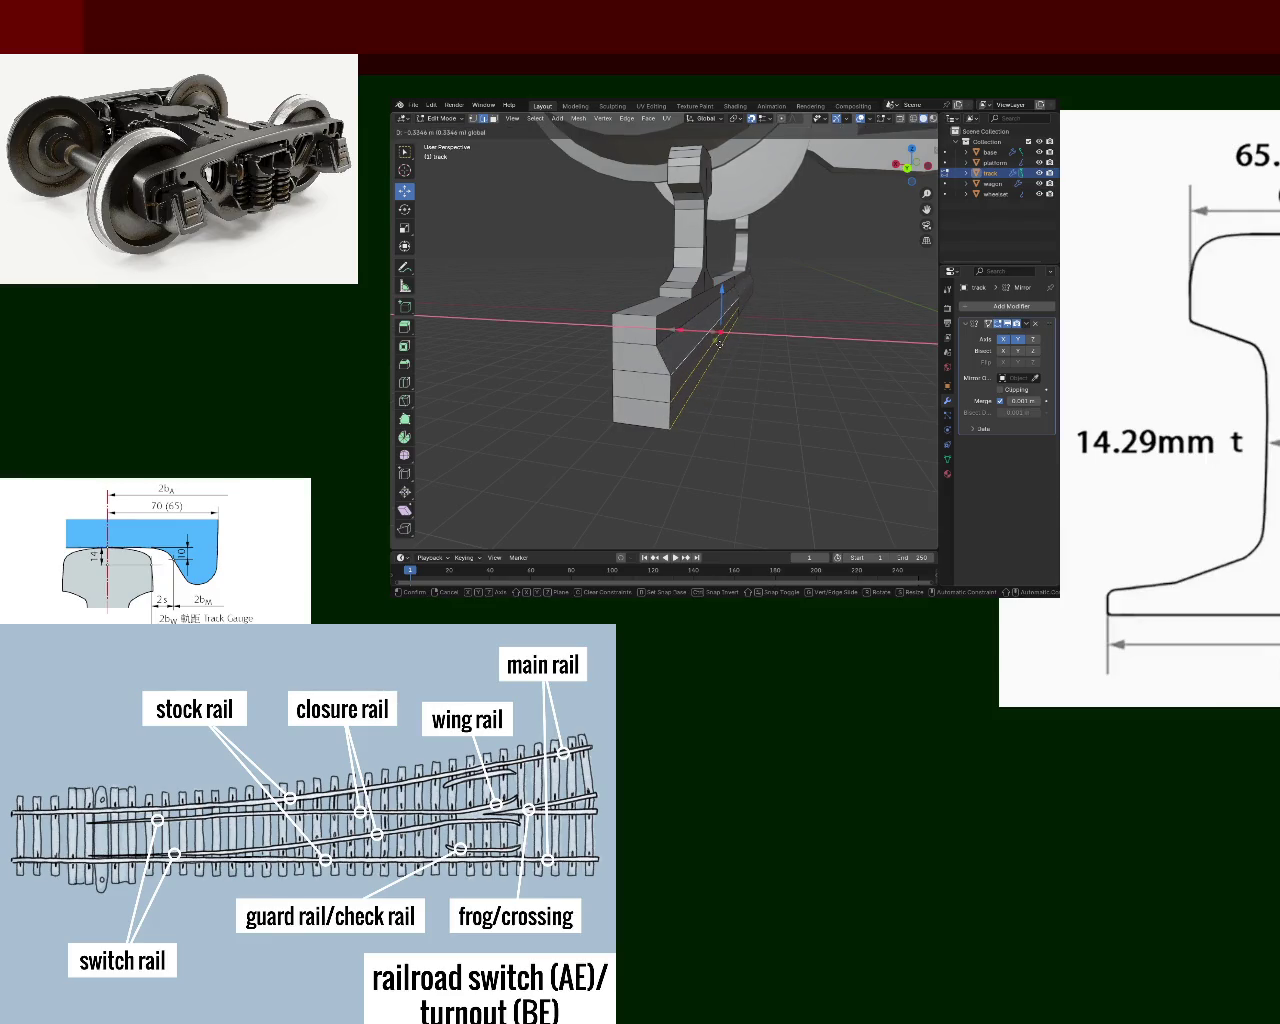
{"action": "left_click", "coordinate": [719, 343]}
- Slide the selection 0.5 m along the rail and the block's lower end vertex 0.3 m
{"action": "mouse_move", "coordinate": [640, 370]}
{"action": "middle_mouse_down"}
{"action": "mouse_move", "coordinate": [597, 426]}
{"action": "mouse_move", "coordinate": [540, 420]}
{"action": "middle_mouse_up"}
{"action": "key", "text": "g"}
{"action": "key", "text": "y"}
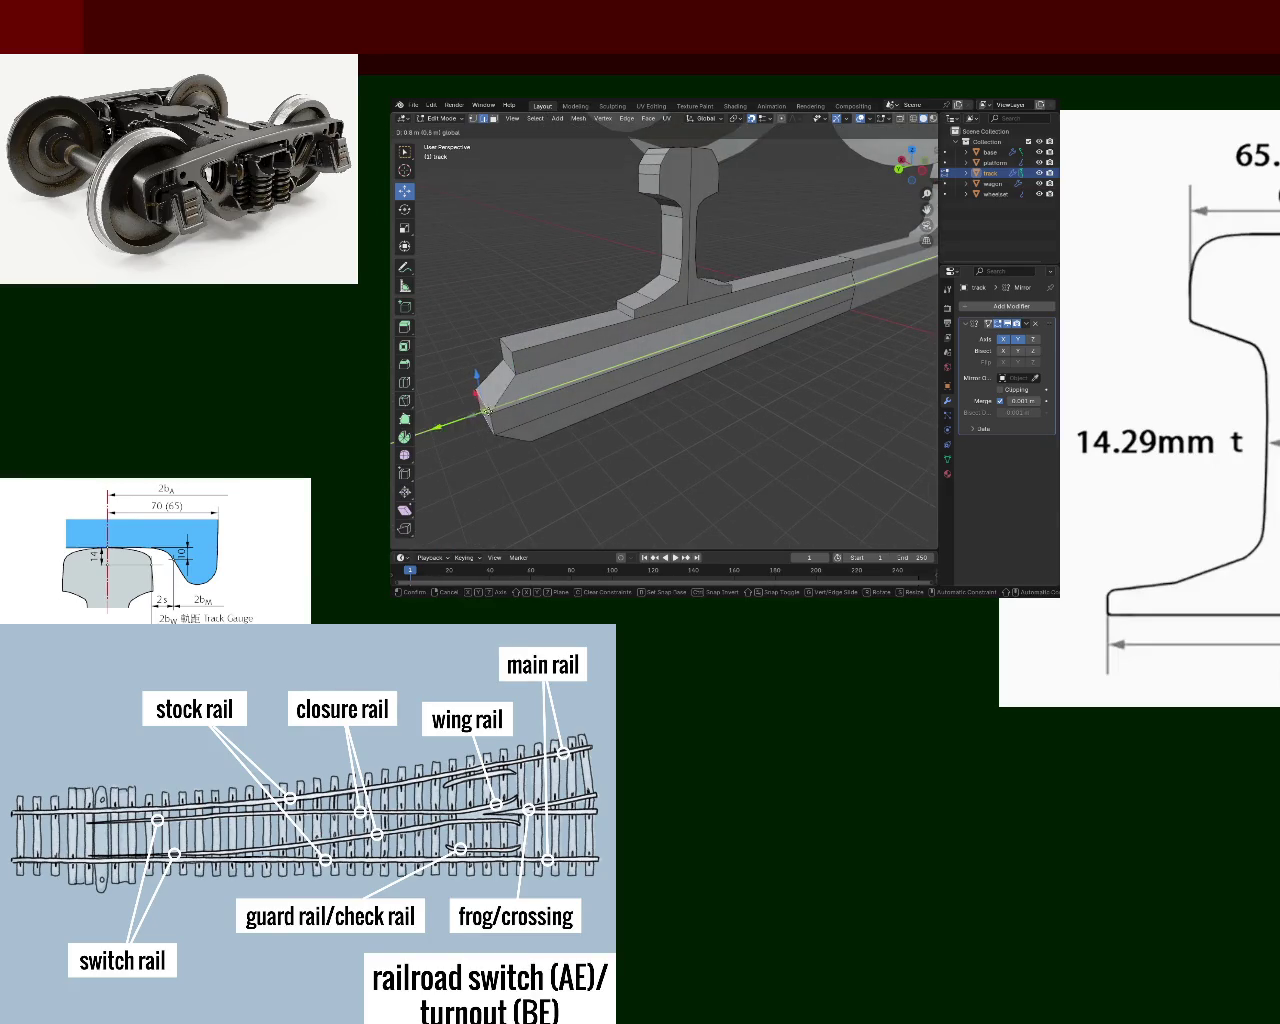
{"action": "left_click", "coordinate": [512, 415]}
{"action": "middle_click_drag", "start_coordinate": [512, 415], "coordinate": [760, 371]}
{"action": "left_click", "coordinate": [563, 416]}
{"action": "key", "text": "g"}
{"action": "key", "text": "y"}
{"action": "left_click", "coordinate": [565, 421]}
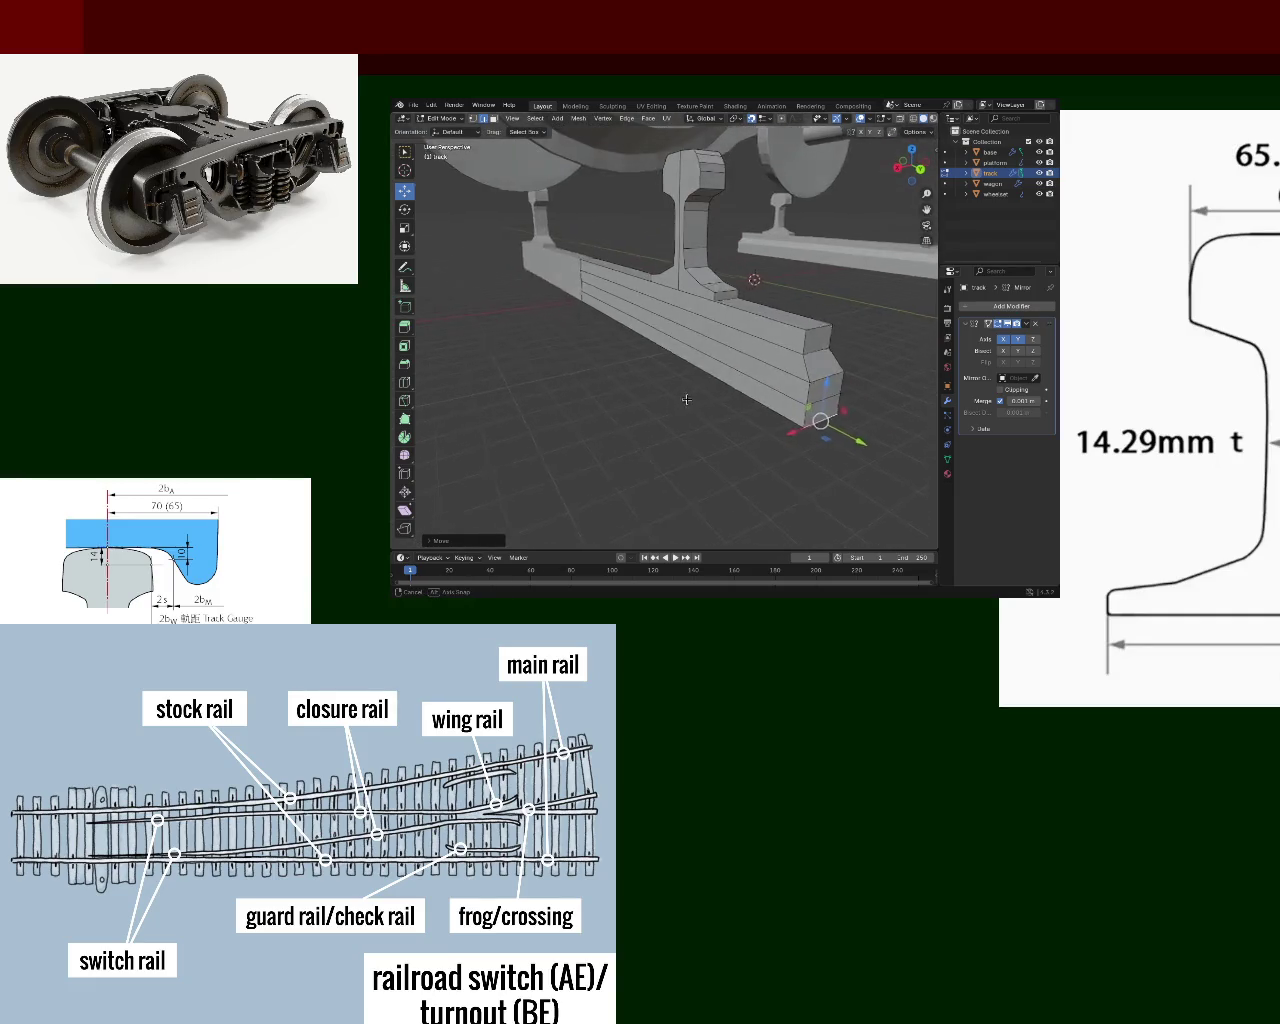
- Shift the selected edge sideways along X
{"action": "middle_click_drag", "start_coordinate": [760, 371], "coordinate": [680, 395]}
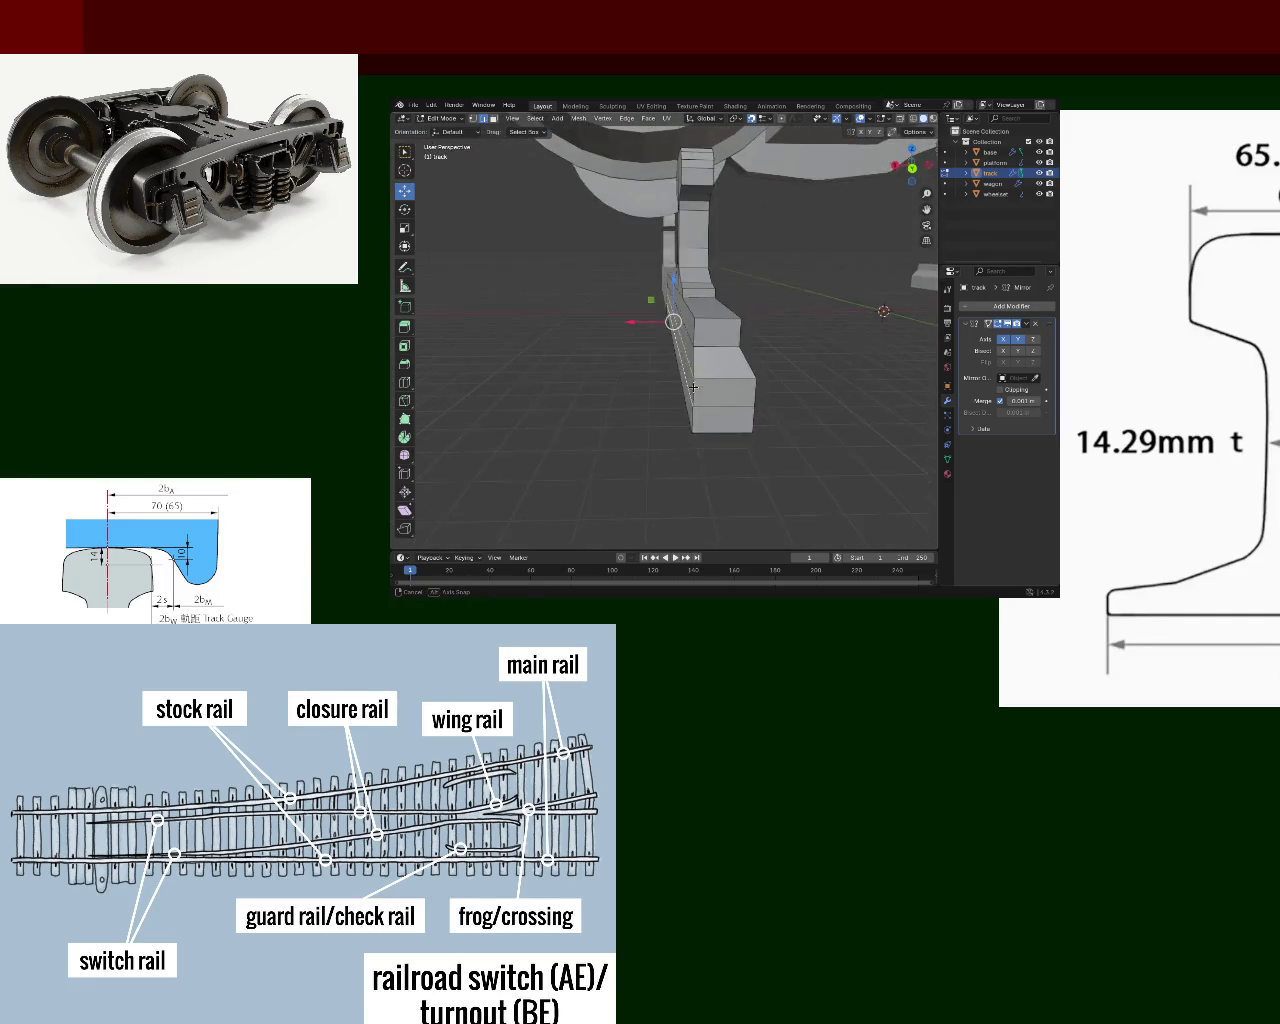
{"action": "key", "text": "g"}
{"action": "key", "text": "x"}
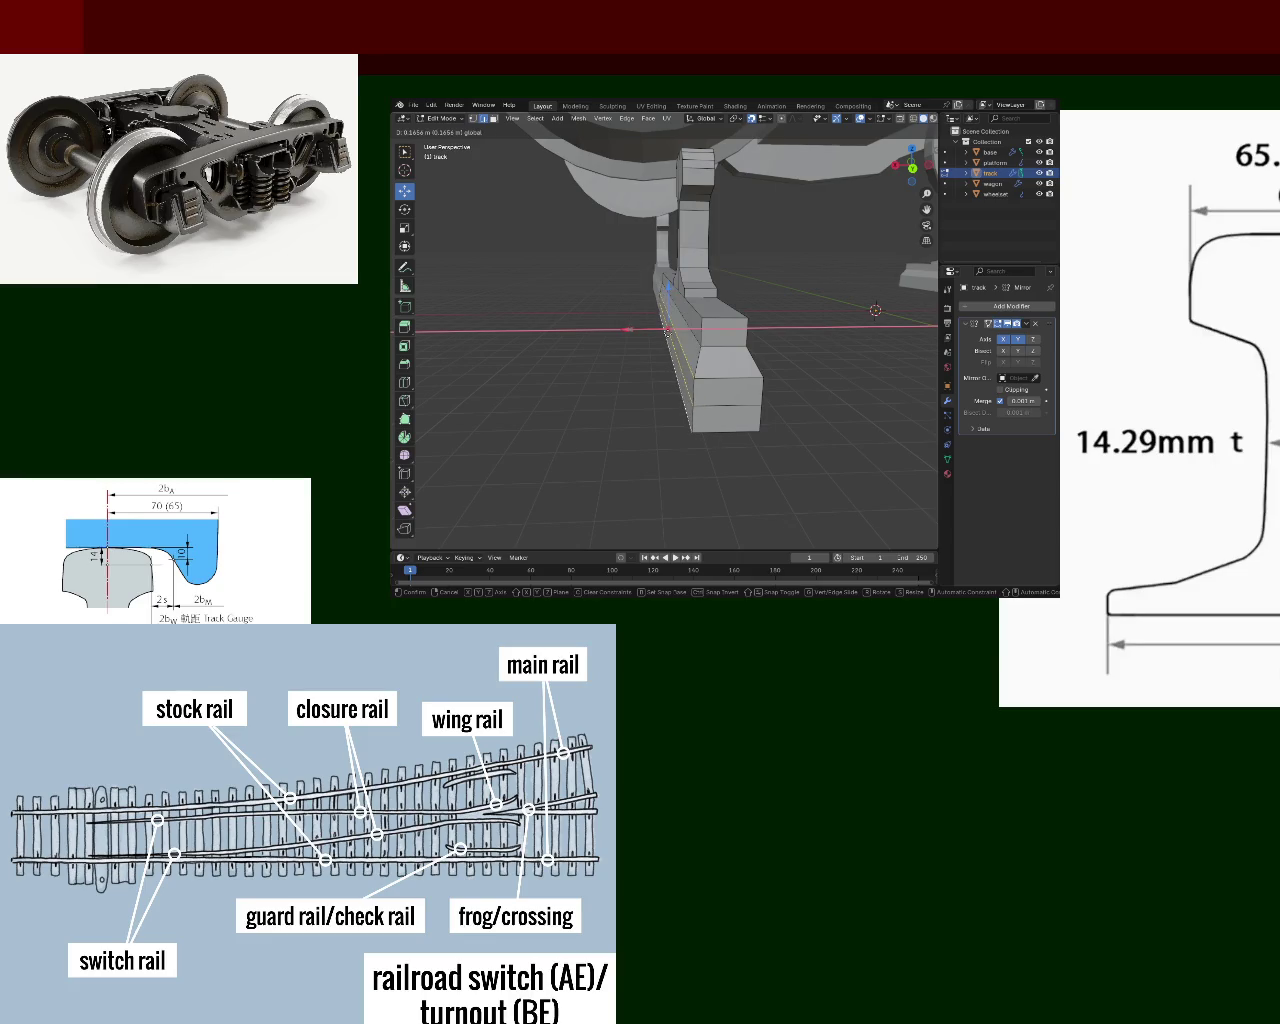
{"action": "key", "text": "Return"}
{"action": "mouse_move", "coordinate": [690, 360]}
{"action": "middle_mouse_down"}
{"action": "mouse_move", "coordinate": [716, 377]}
{"action": "mouse_move", "coordinate": [770, 340]}
{"action": "middle_mouse_up"}
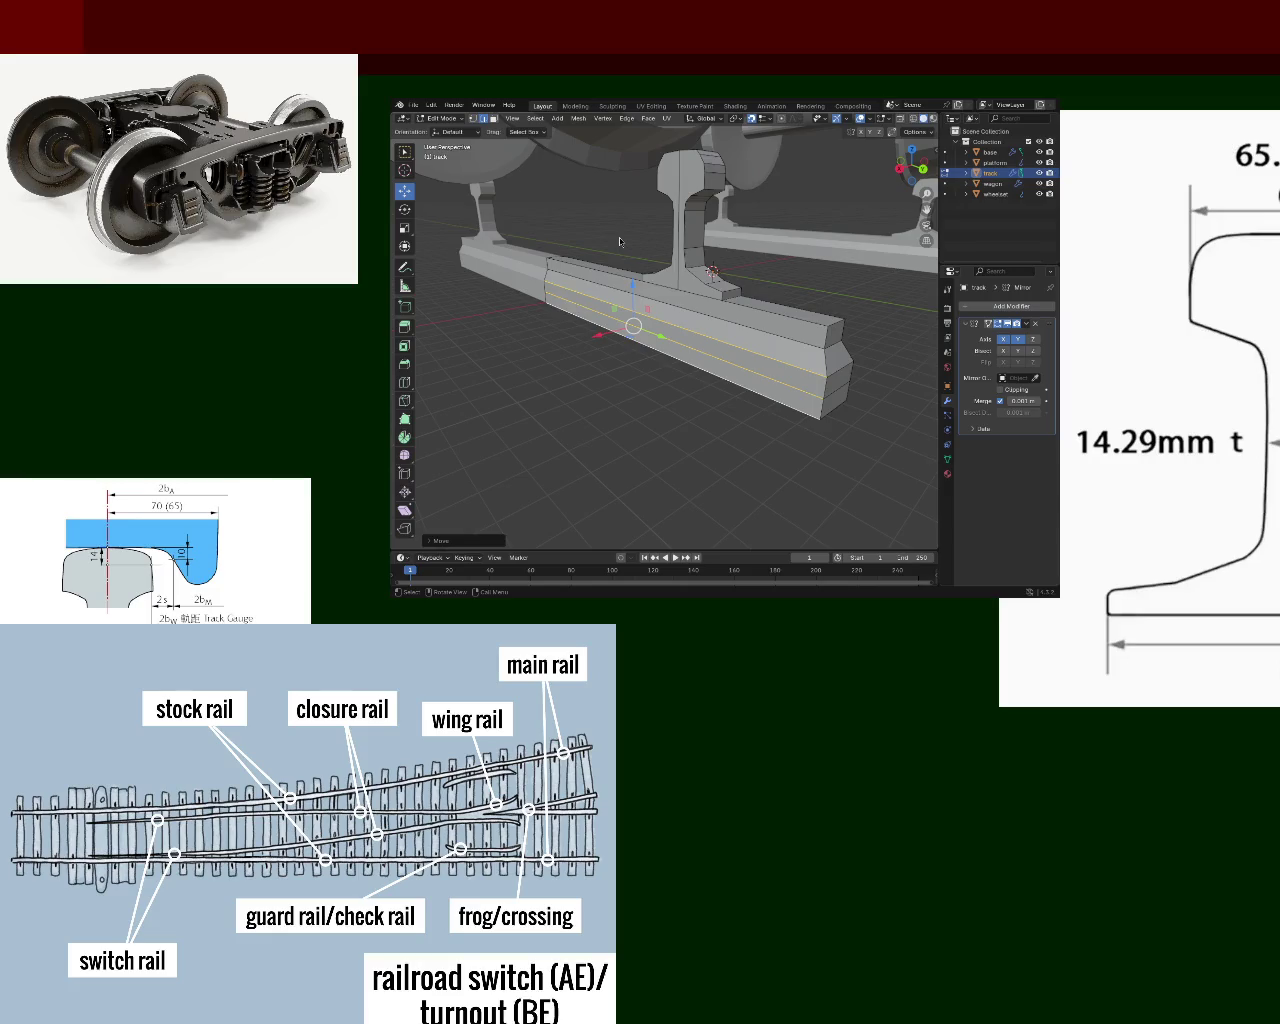
- Scale down the block's end face to taper it into a chamfer
{"action": "middle_click_drag", "start_coordinate": [819, 278], "coordinate": [702, 272]}
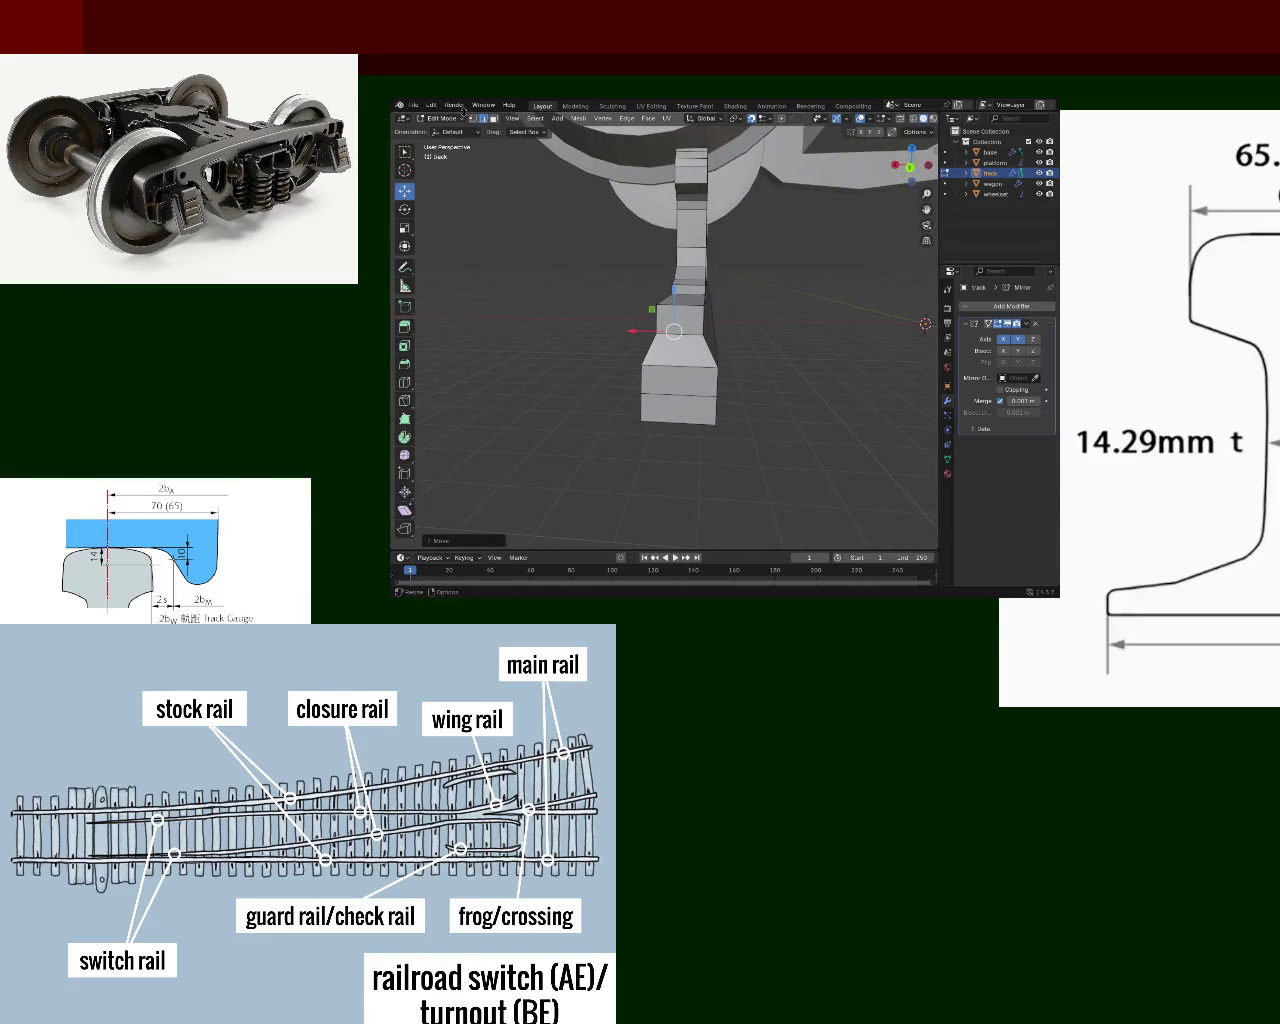
{"action": "left_click", "coordinate": [655, 309], "text": "shift"}
{"action": "key", "text": "s"}
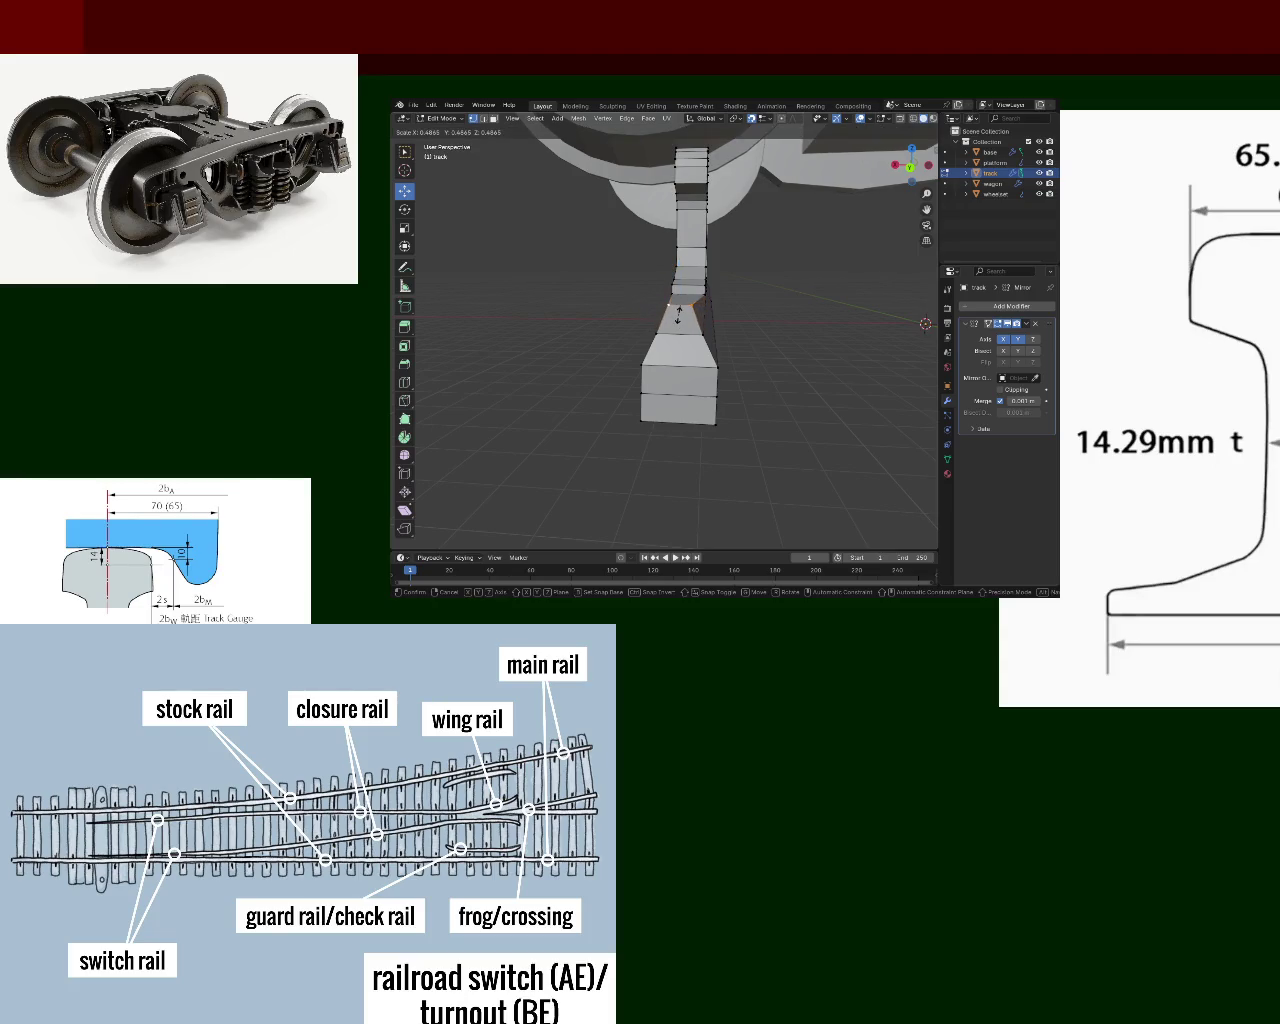
{"action": "left_click", "coordinate": [677, 314]}
{"action": "mouse_move", "coordinate": [677, 314]}
{"action": "middle_mouse_down"}
{"action": "mouse_move", "coordinate": [655, 328]}
{"action": "mouse_move", "coordinate": [643, 228]}
{"action": "middle_mouse_up"}
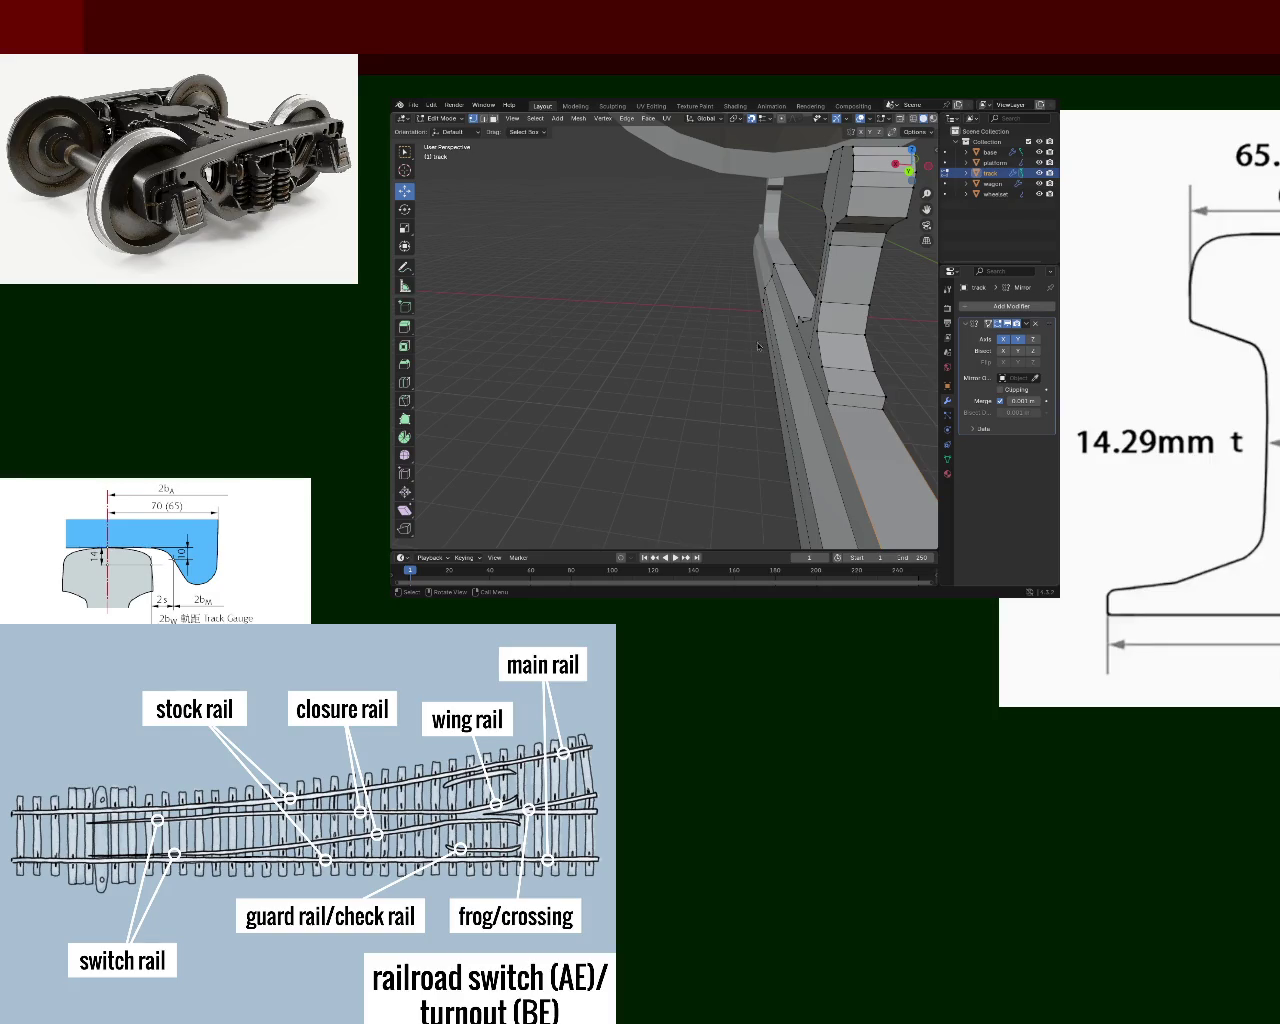
- Switch to edge select mode and pick an edge on the base block
{"action": "mouse_move", "coordinate": [820, 318]}
{"action": "middle_mouse_down"}
{"action": "mouse_move", "coordinate": [626, 272]}
{"action": "mouse_move", "coordinate": [729, 327]}
{"action": "mouse_move", "coordinate": [729, 355]}
{"action": "middle_mouse_up"}
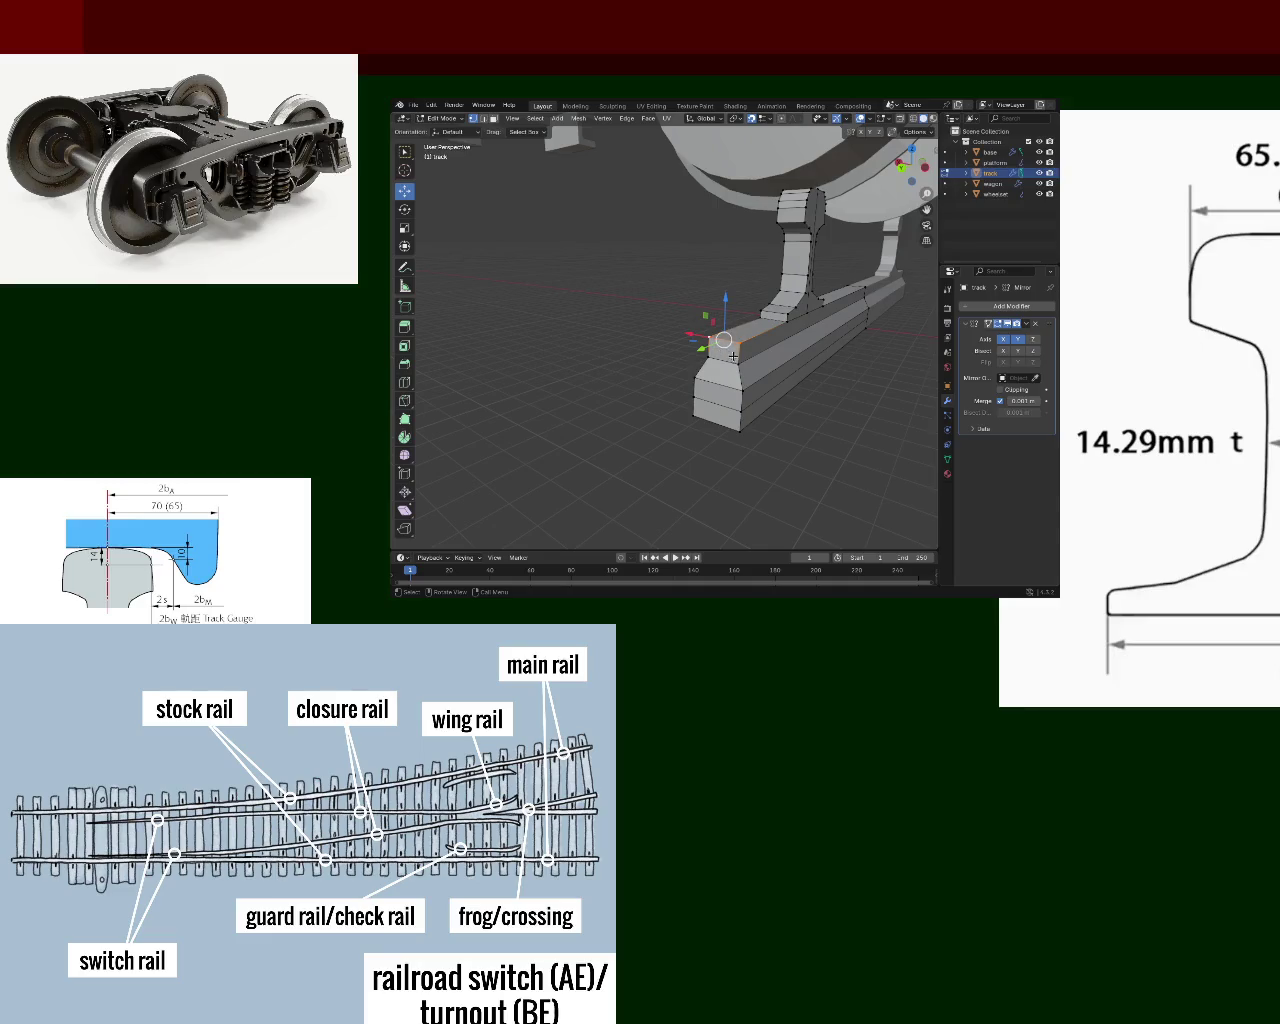
{"action": "middle_click_drag", "start_coordinate": [806, 376], "coordinate": [721, 317]}
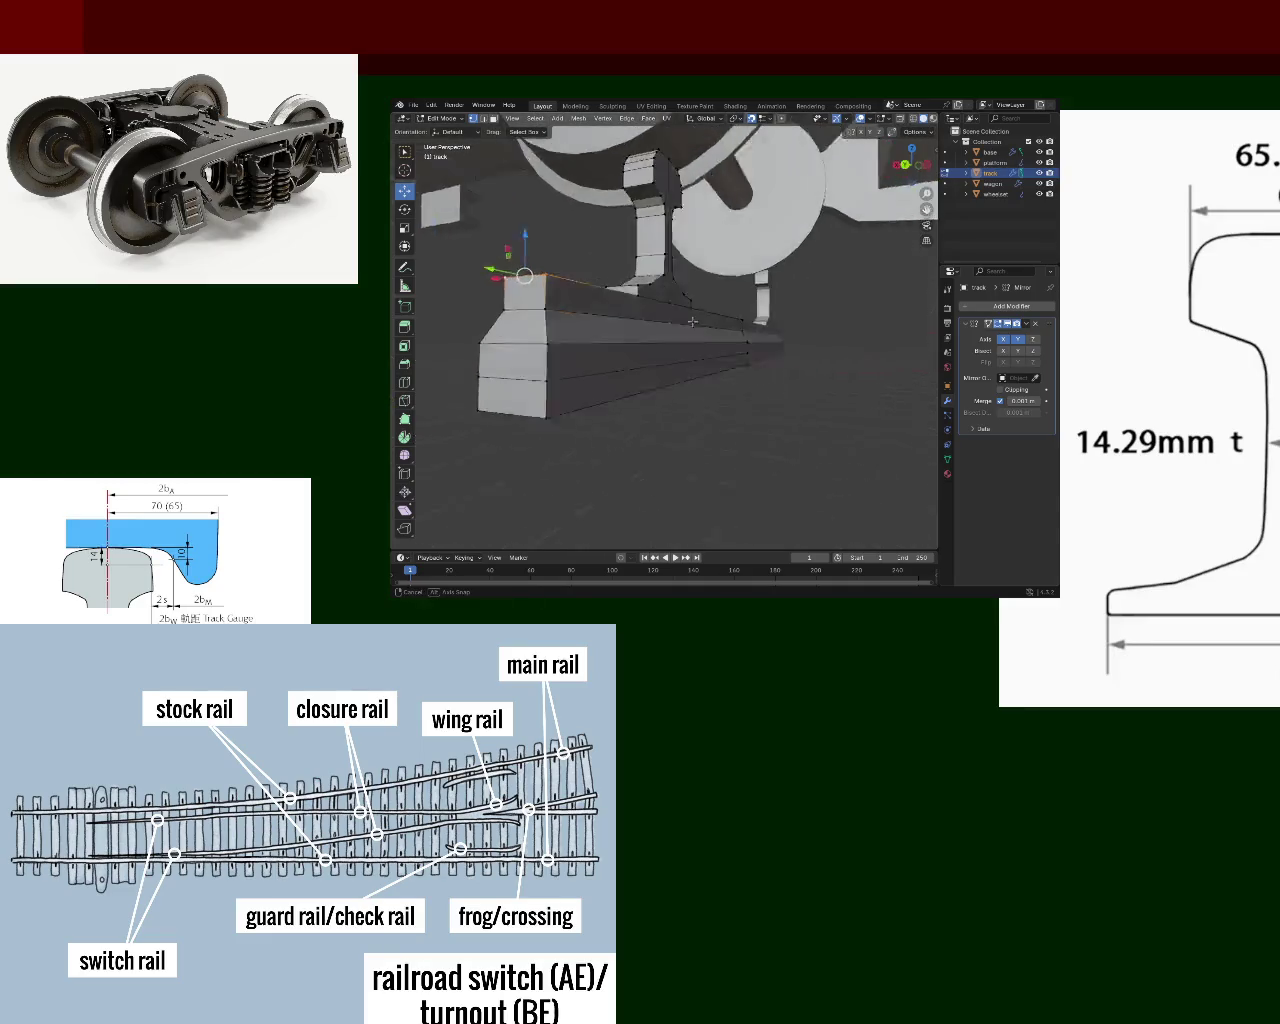
{"action": "middle_click_drag", "start_coordinate": [721, 317], "coordinate": [763, 382]}
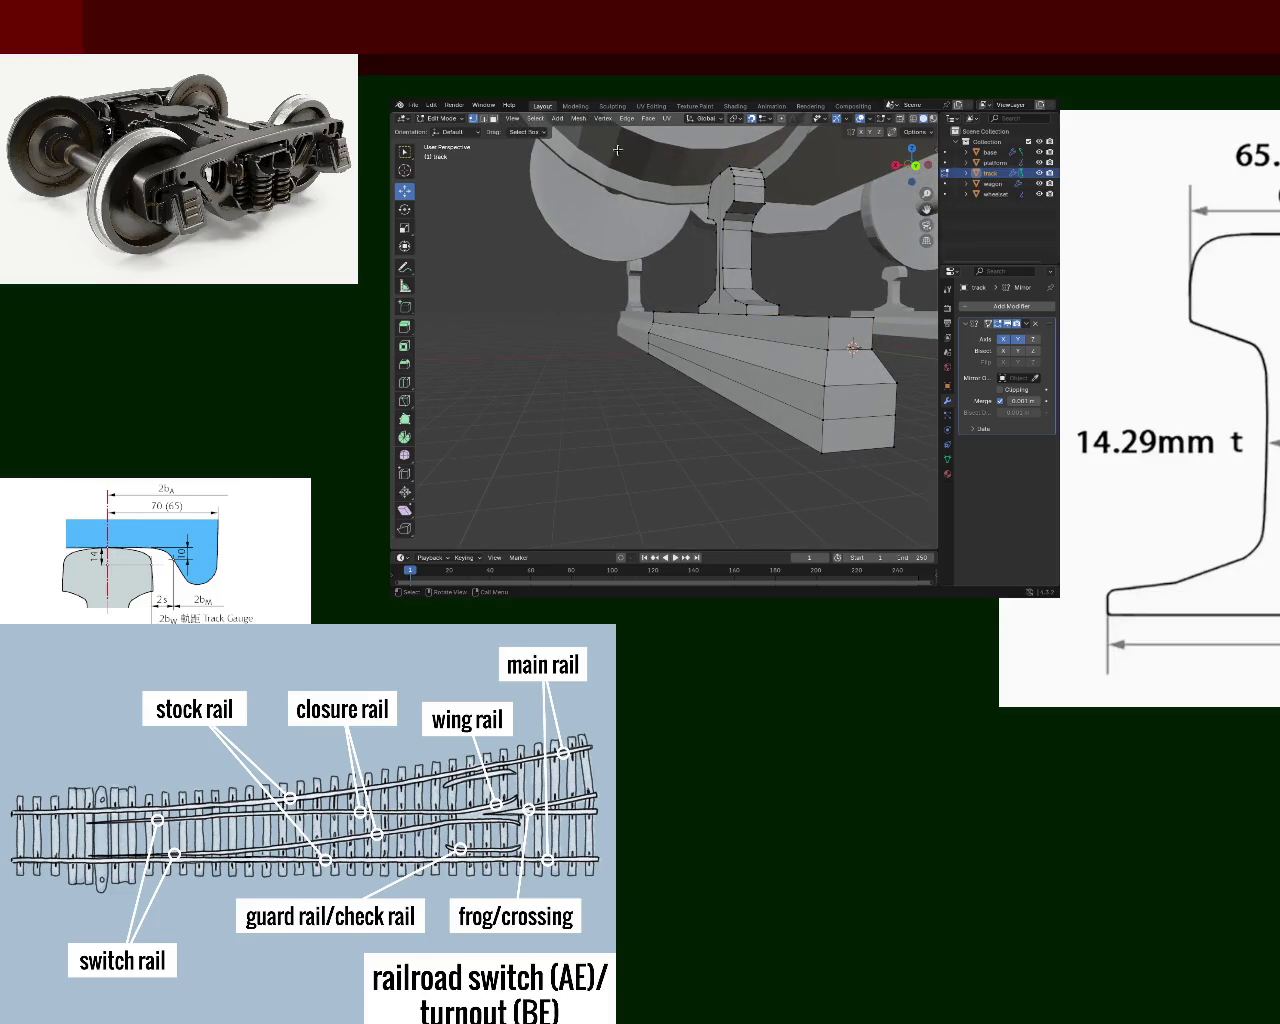
{"action": "left_click", "coordinate": [484, 118]}
{"action": "left_click", "coordinate": [740, 378]}
{"action": "key", "text": "g"}
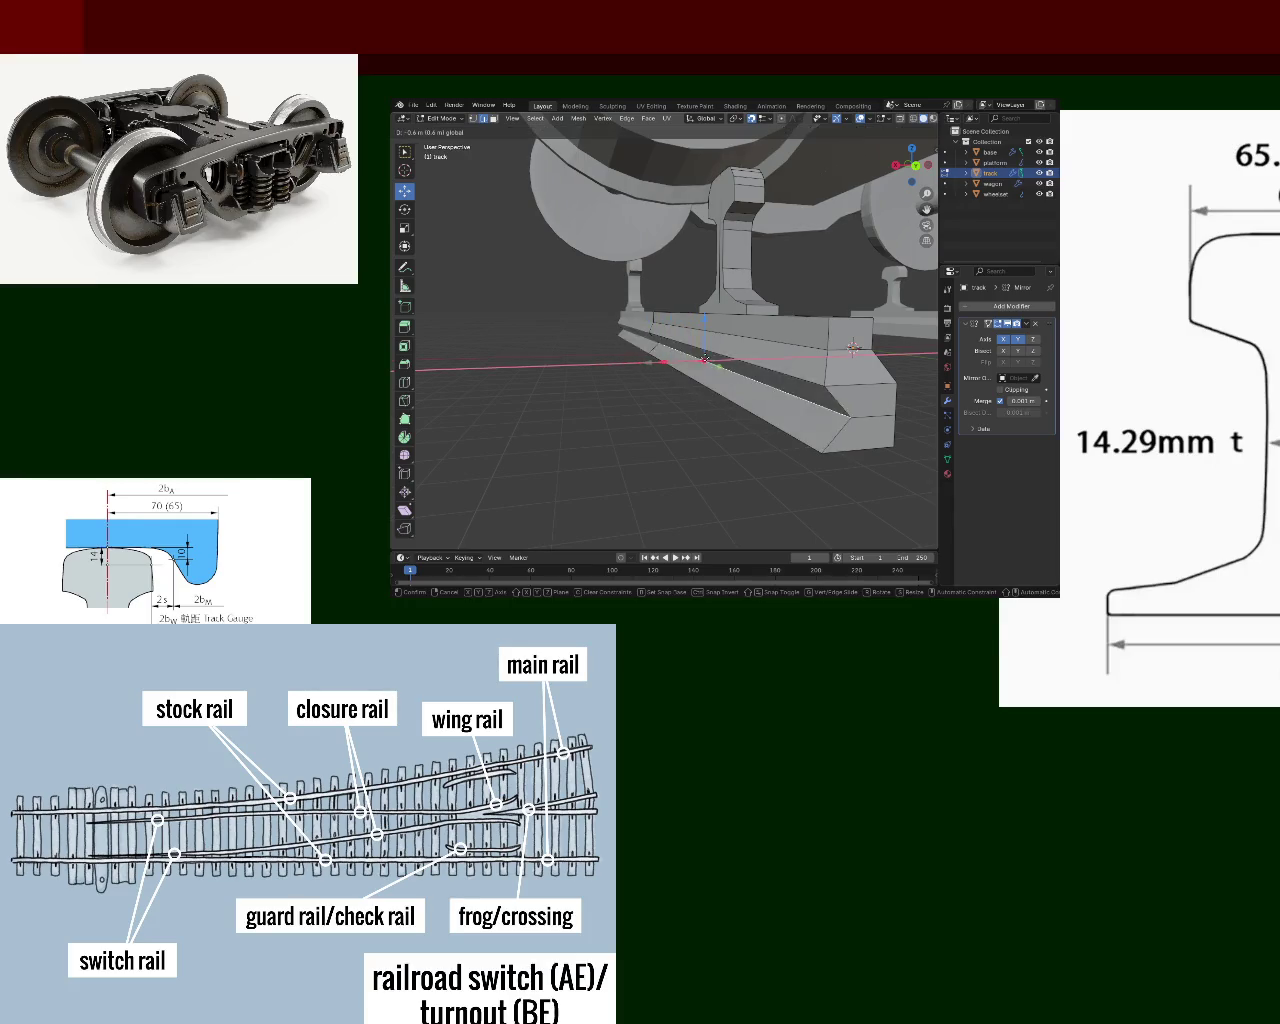
{"action": "right_click", "coordinate": [755, 395]}
- Move a vertex 0.2 m along the rail, then shift the block's lower front corner vertex
{"action": "mouse_move", "coordinate": [755, 395]}
{"action": "middle_mouse_down"}
{"action": "mouse_move", "coordinate": [710, 348]}
{"action": "mouse_move", "coordinate": [635, 332]}
{"action": "middle_mouse_up"}
{"action": "scroll", "coordinate": [635, 332], "scroll_direction": "up", "scroll_amount": 1}
{"action": "scroll", "coordinate": [635, 332], "scroll_direction": "down", "scroll_amount": 1}
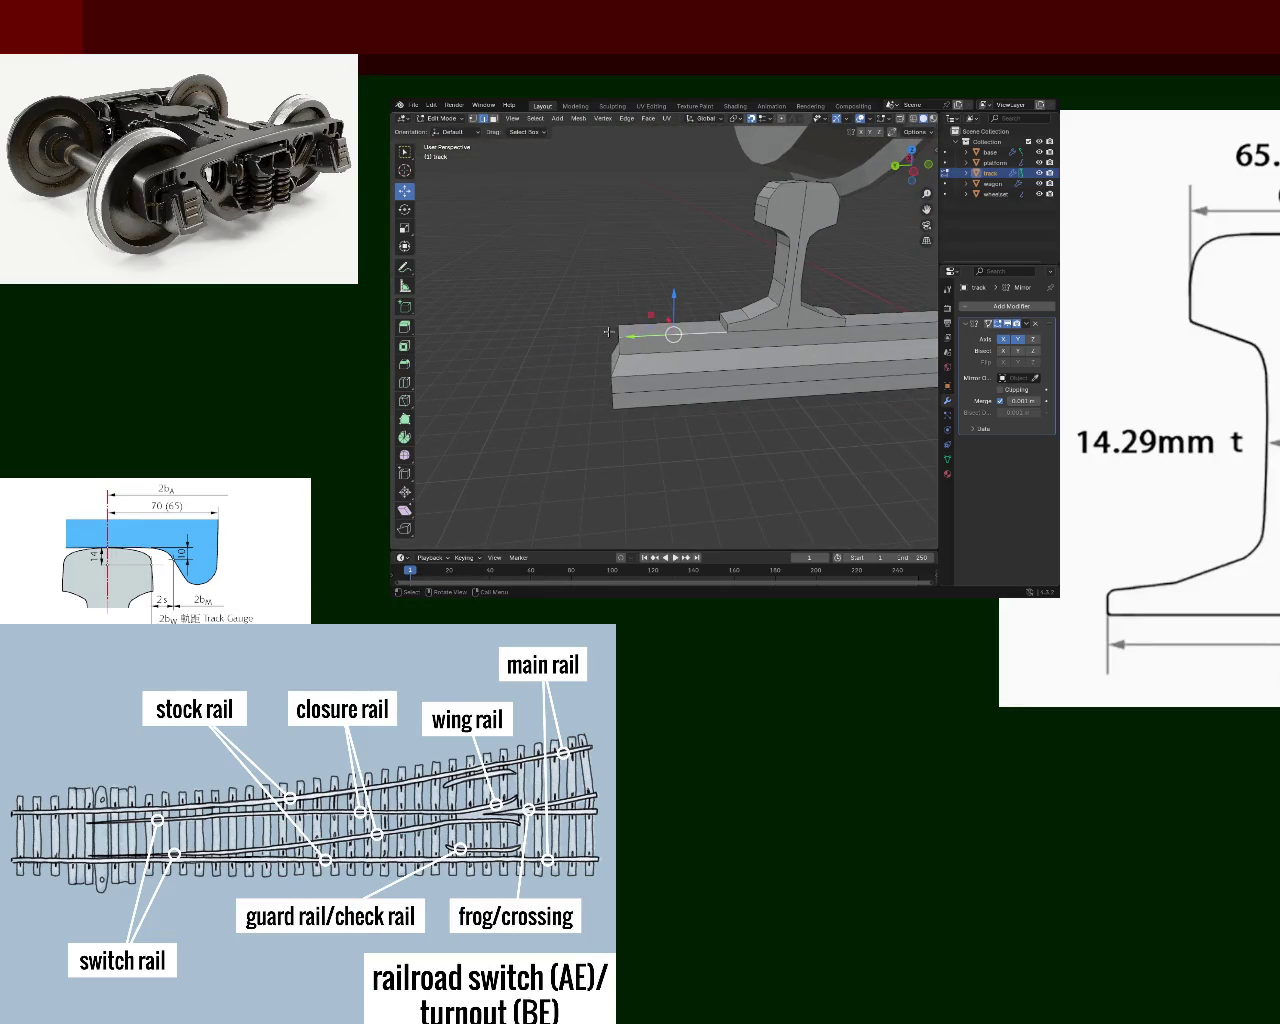
{"action": "left_click_drag", "start_coordinate": [660, 335], "coordinate": [621, 331]}
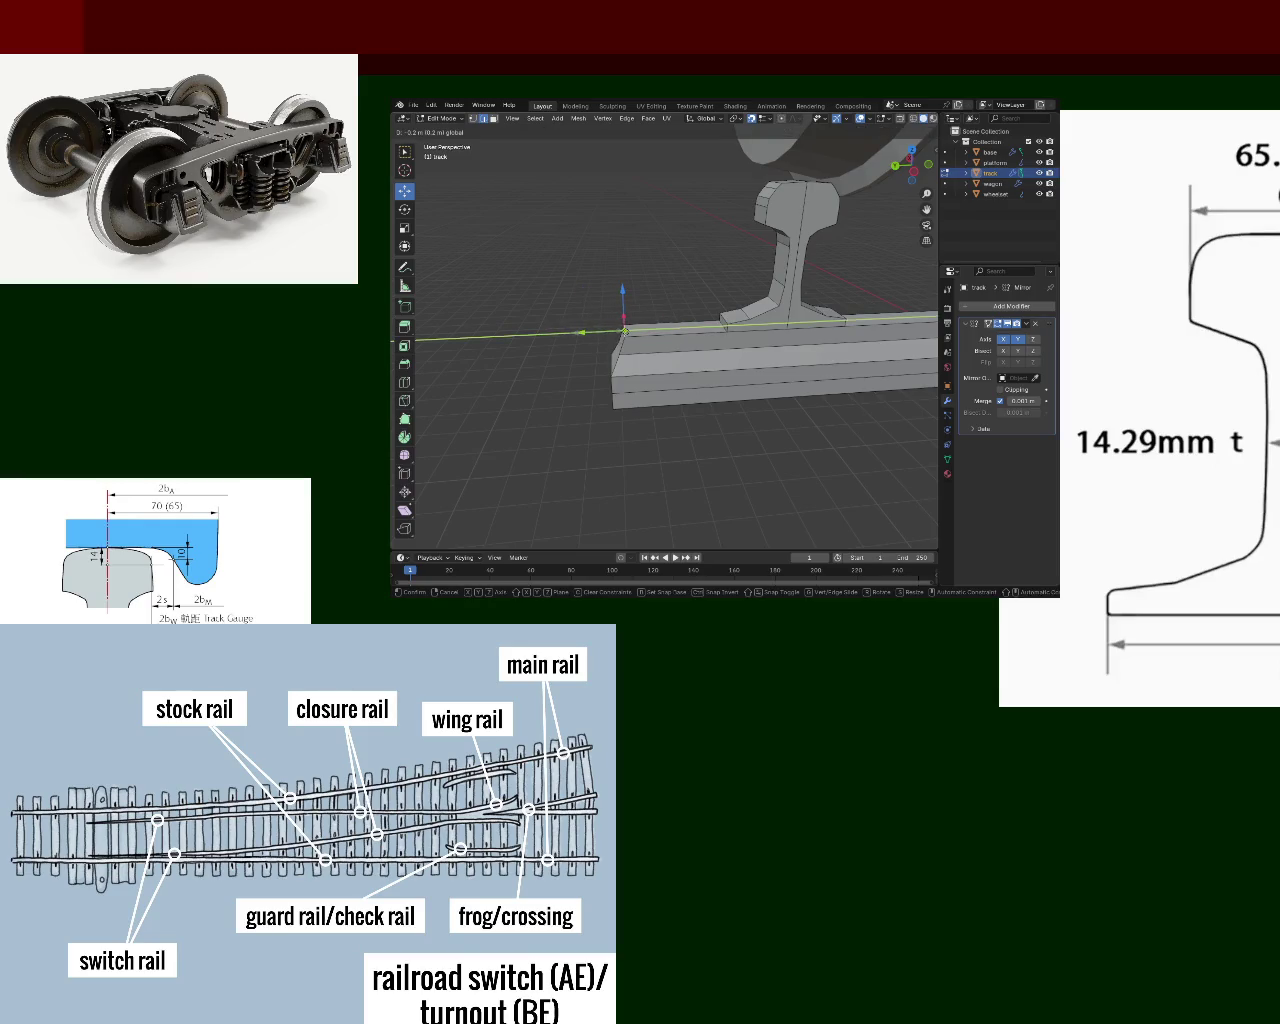
{"action": "left_click", "coordinate": [624, 333]}
{"action": "middle_click_drag", "start_coordinate": [624, 335], "coordinate": [636, 367]}
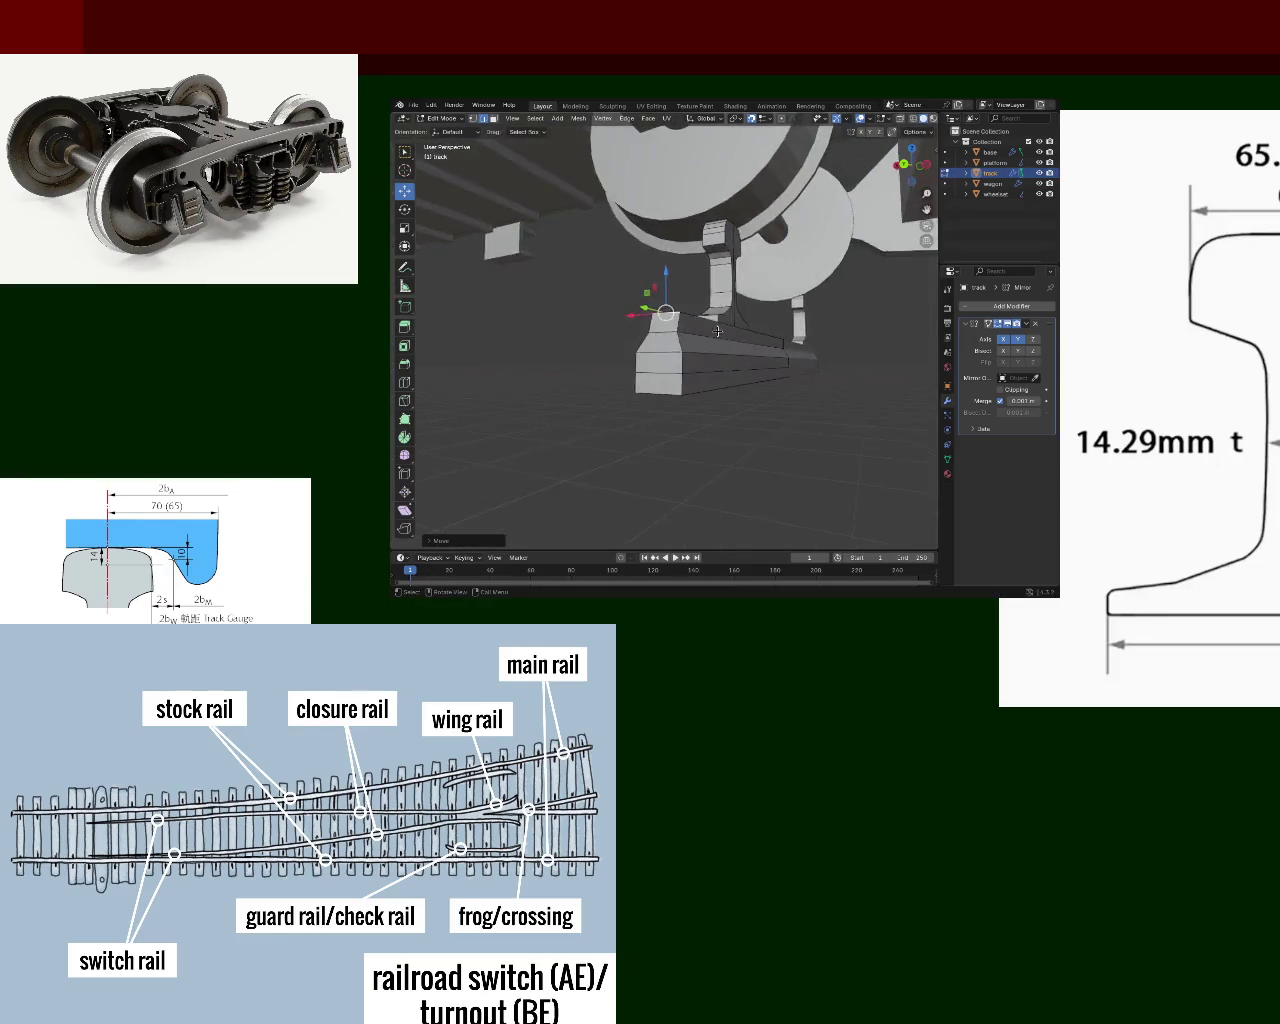
{"action": "left_click", "coordinate": [620, 372]}
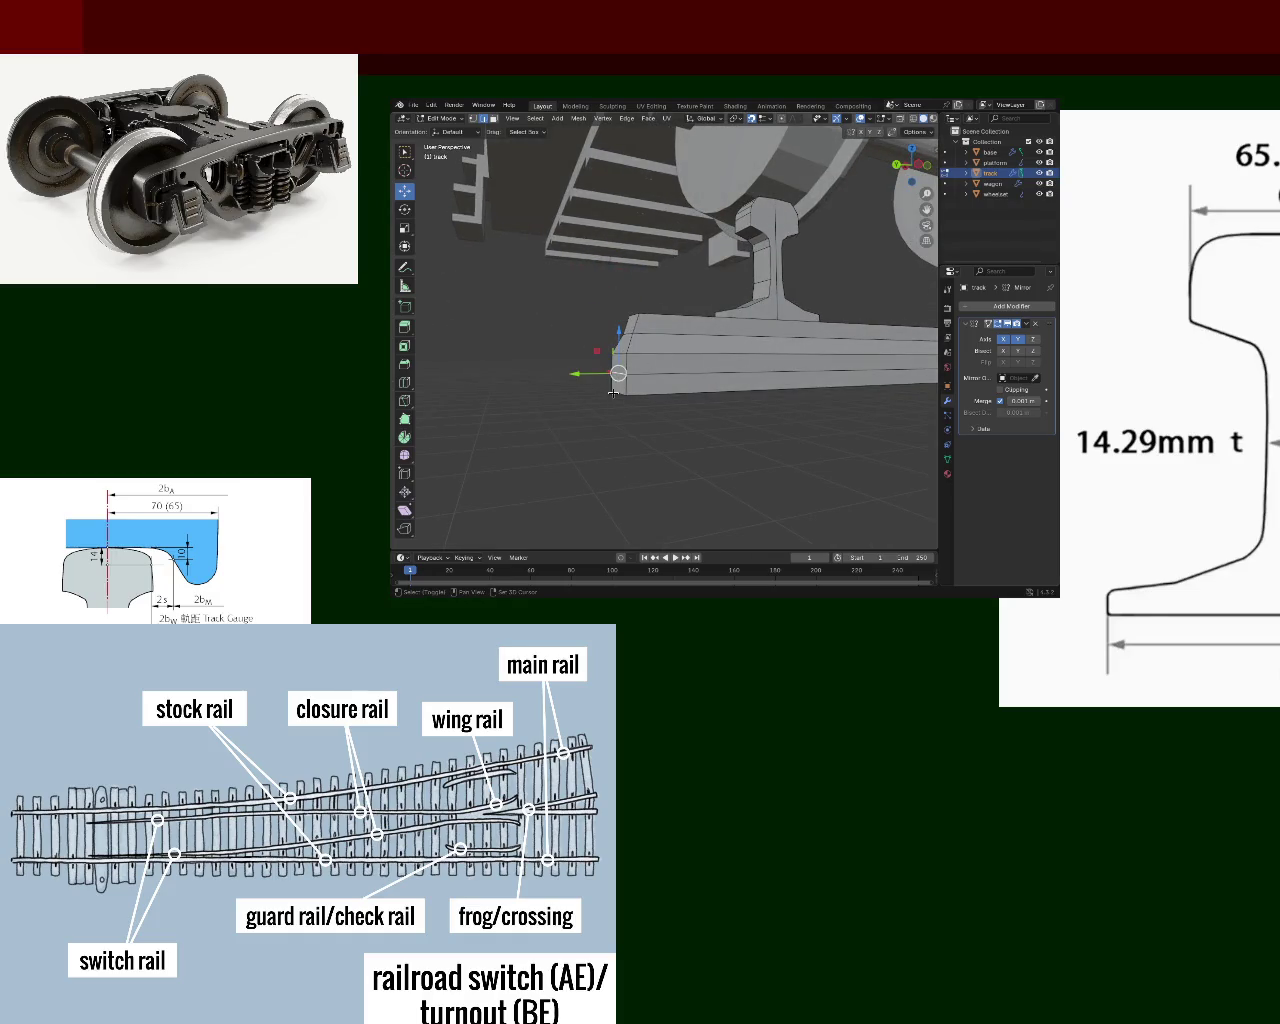
{"action": "left_click_drag", "start_coordinate": [587, 386], "coordinate": [610, 384]}
- Raise the selection along Z and slide a vertex along X
{"action": "mouse_move", "coordinate": [650, 437]}
{"action": "middle_mouse_down"}
{"action": "mouse_move", "coordinate": [711, 290]}
{"action": "mouse_move", "coordinate": [690, 338]}
{"action": "mouse_move", "coordinate": [694, 322]}
{"action": "middle_mouse_up"}
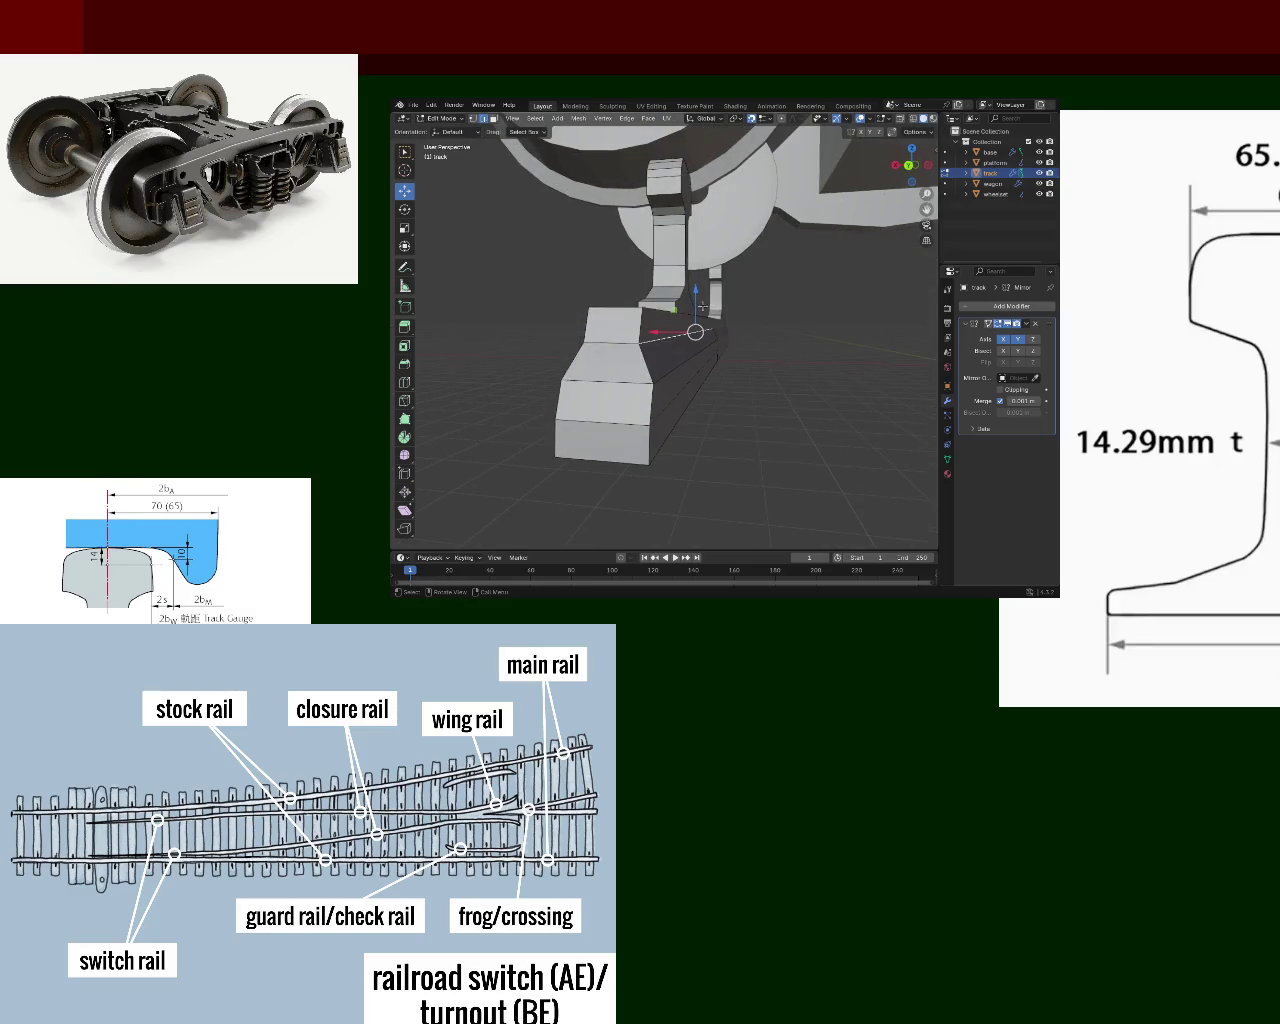
{"action": "key", "text": "g"}
{"action": "key", "text": "z"}
{"action": "left_click", "coordinate": [700, 325]}
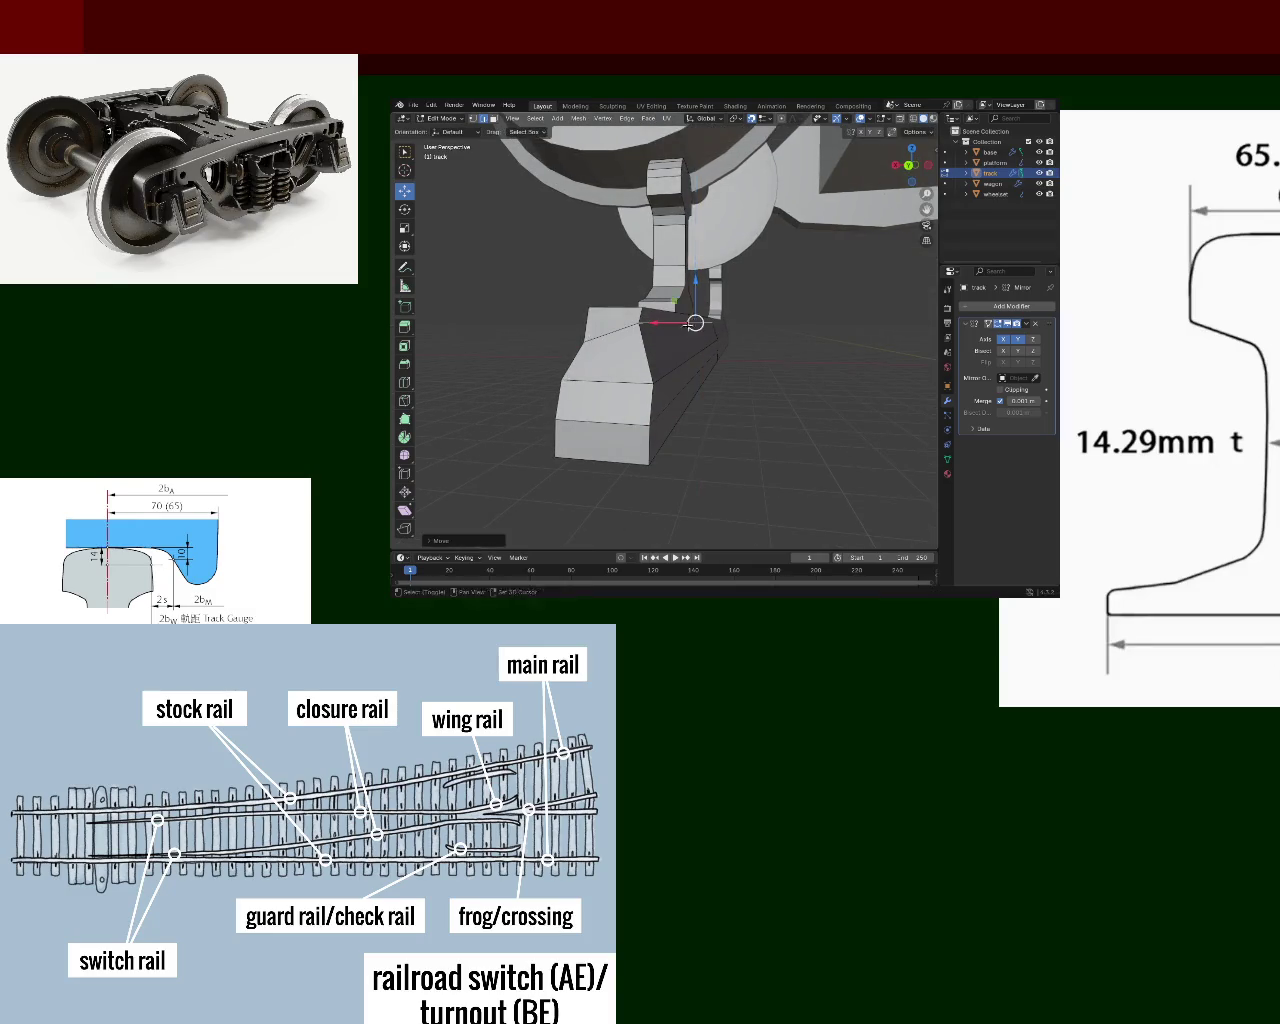
{"action": "middle_click_drag", "start_coordinate": [700, 325], "coordinate": [685, 341]}
{"action": "key", "text": "g"}
{"action": "key", "text": "x"}
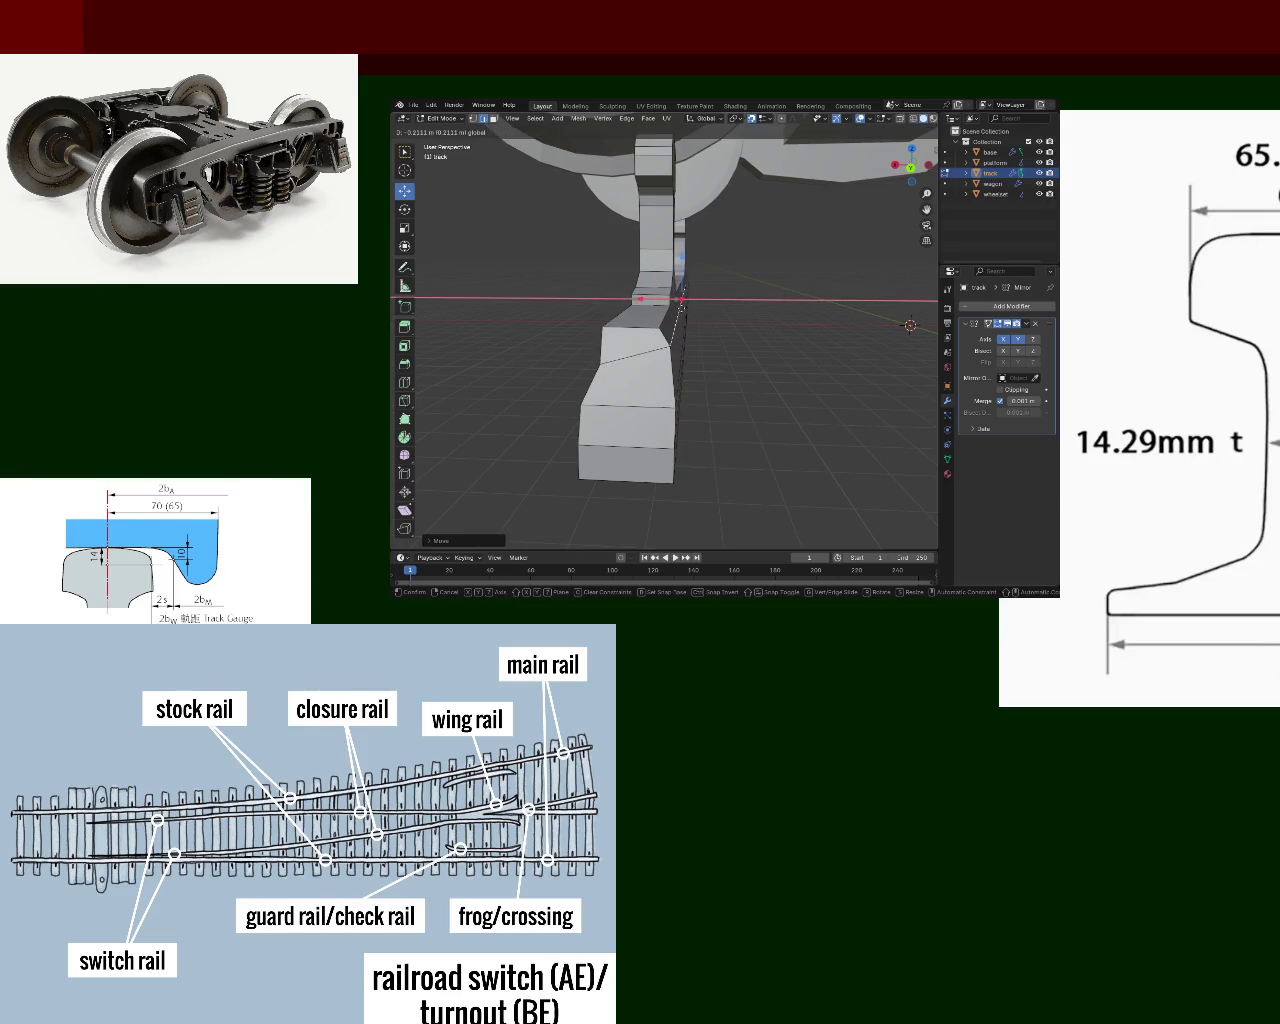
{"action": "left_click", "coordinate": [684, 307]}
- Raise another sleeper-end vertex straight up to form the sloped top
{"action": "mouse_move", "coordinate": [684, 307]}
{"action": "middle_mouse_down"}
{"action": "mouse_move", "coordinate": [771, 406]}
{"action": "mouse_move", "coordinate": [606, 346]}
{"action": "middle_mouse_up"}
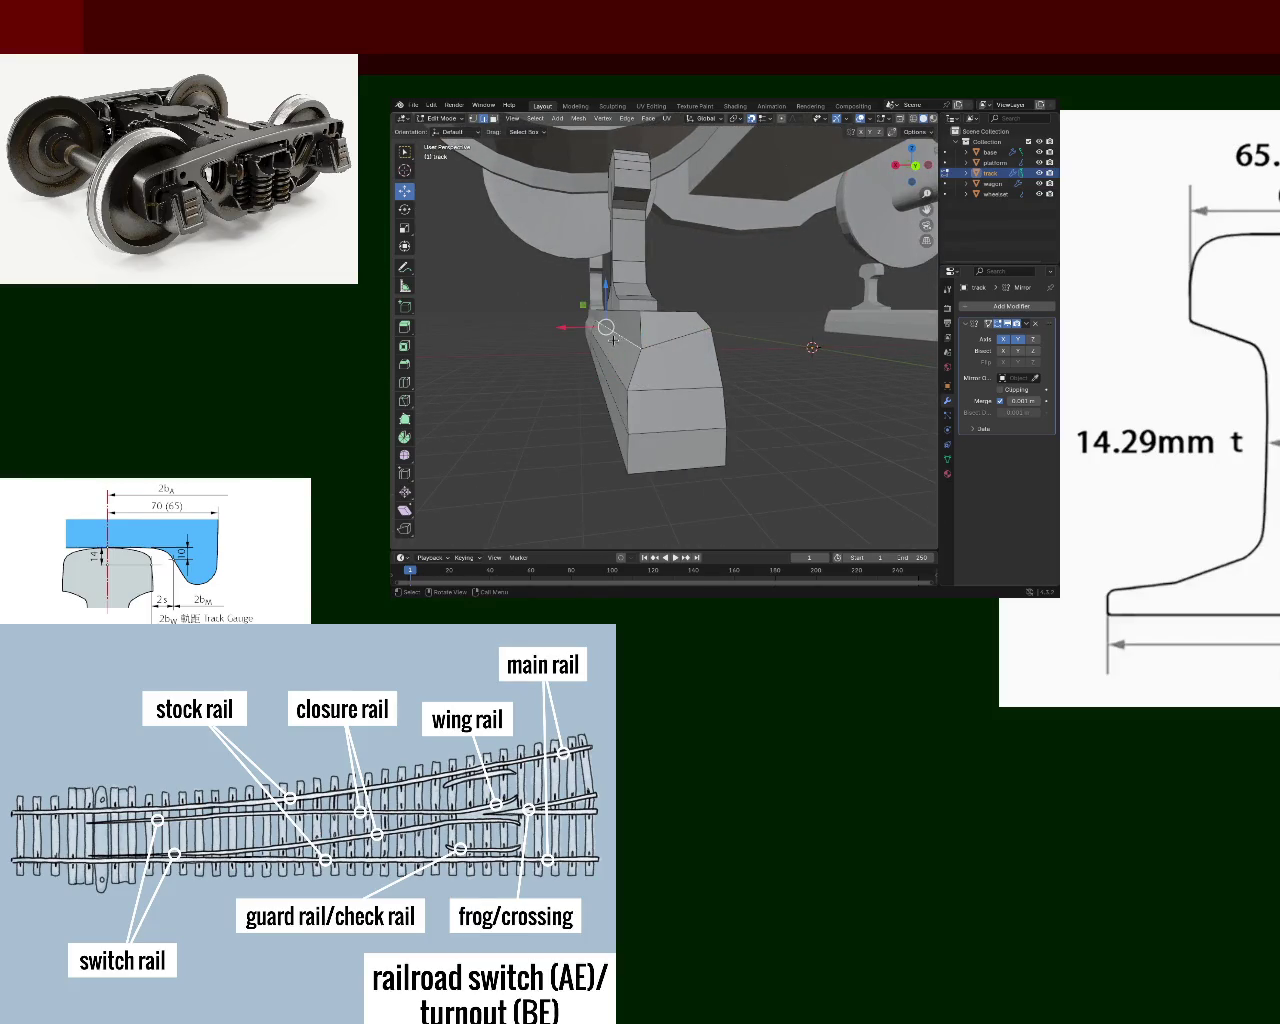
{"action": "key", "text": "g"}
{"action": "key", "text": "x"}
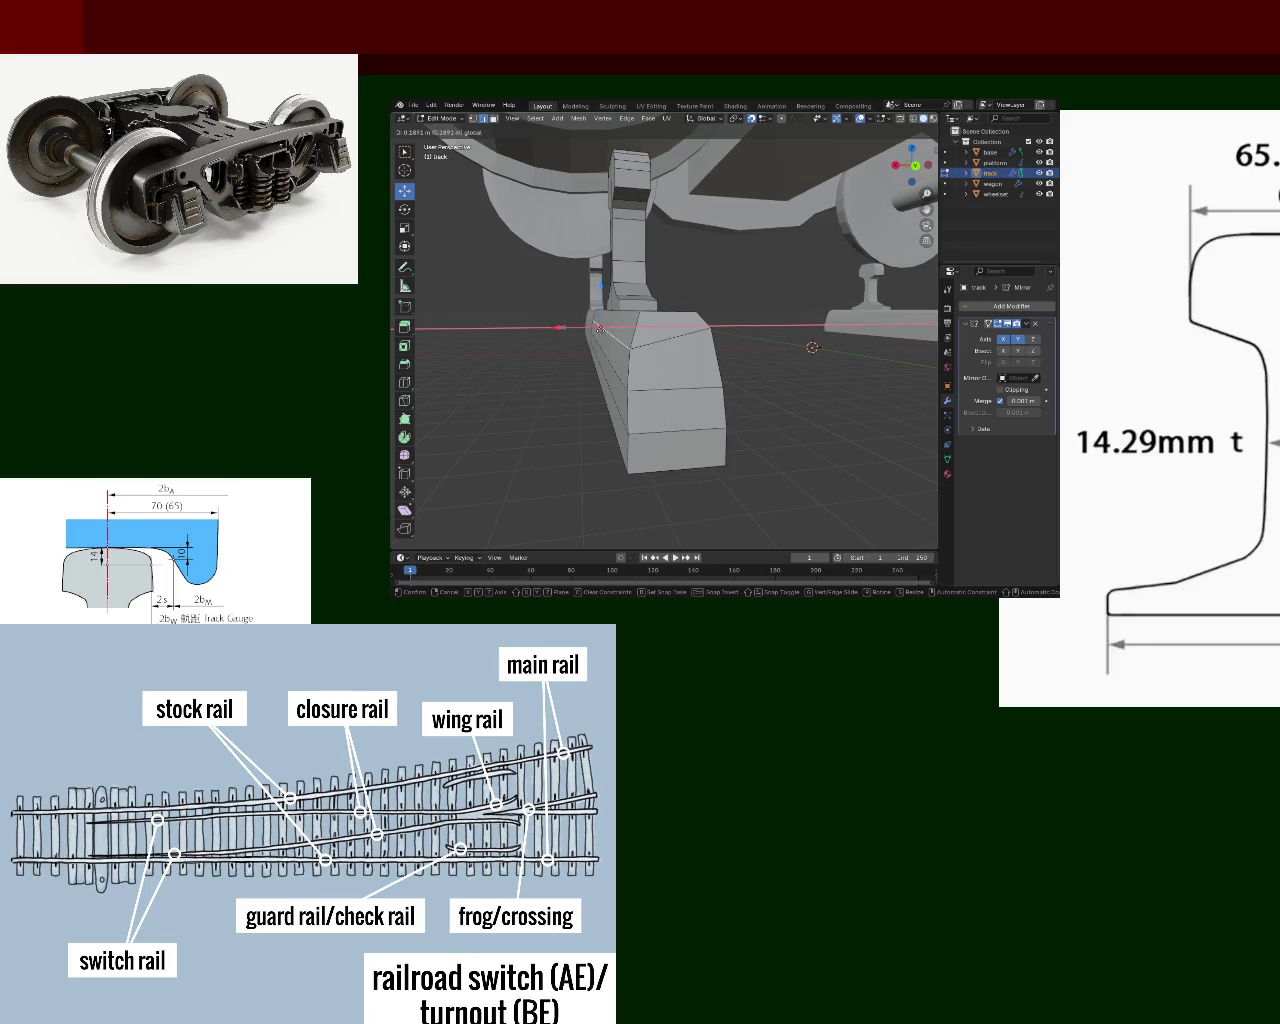
{"action": "key", "text": "z"}
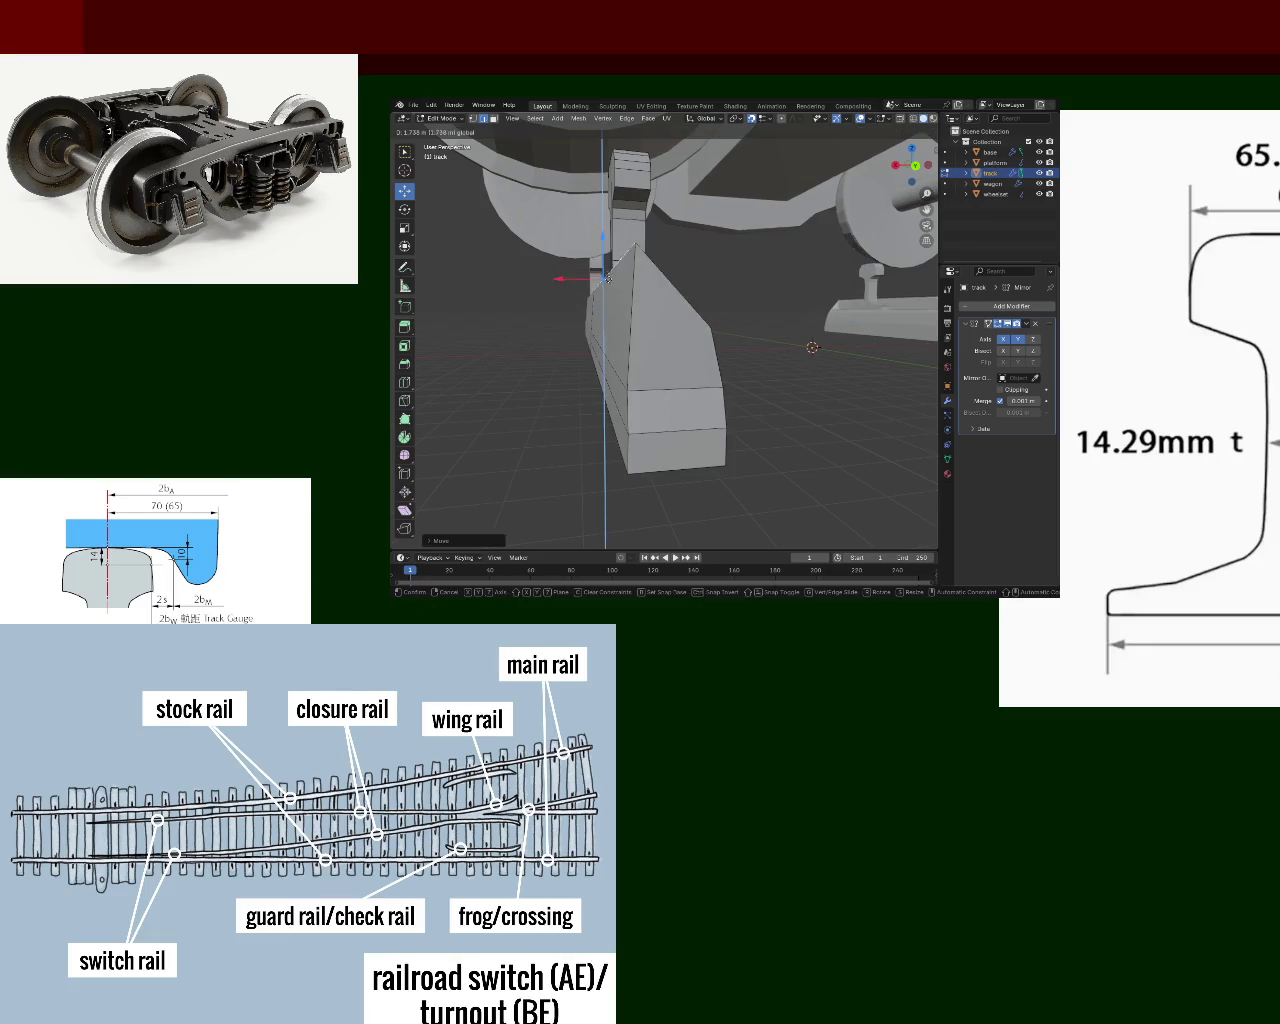
{"action": "left_click", "coordinate": [608, 318]}
{"action": "mouse_move", "coordinate": [608, 318]}
{"action": "middle_mouse_down"}
{"action": "mouse_move", "coordinate": [614, 309]}
{"action": "mouse_move", "coordinate": [650, 345]}
{"action": "middle_mouse_up"}
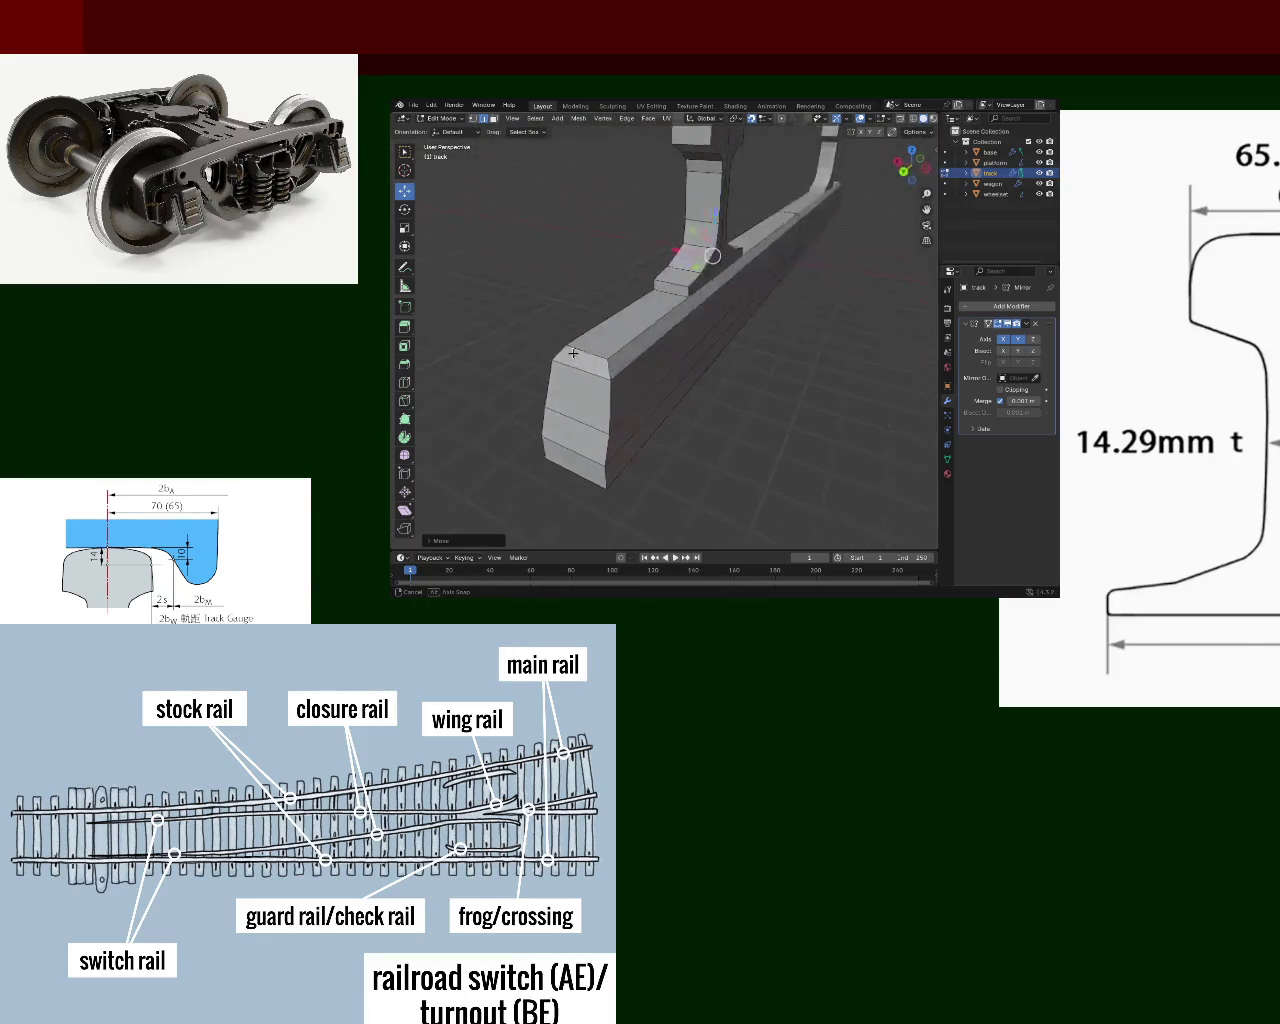
{"action": "mouse_move", "coordinate": [650, 345]}
{"action": "middle_mouse_down"}
{"action": "mouse_move", "coordinate": [578, 374]}
{"action": "mouse_move", "coordinate": [729, 364]}
{"action": "mouse_move", "coordinate": [672, 334]}
{"action": "middle_mouse_up"}
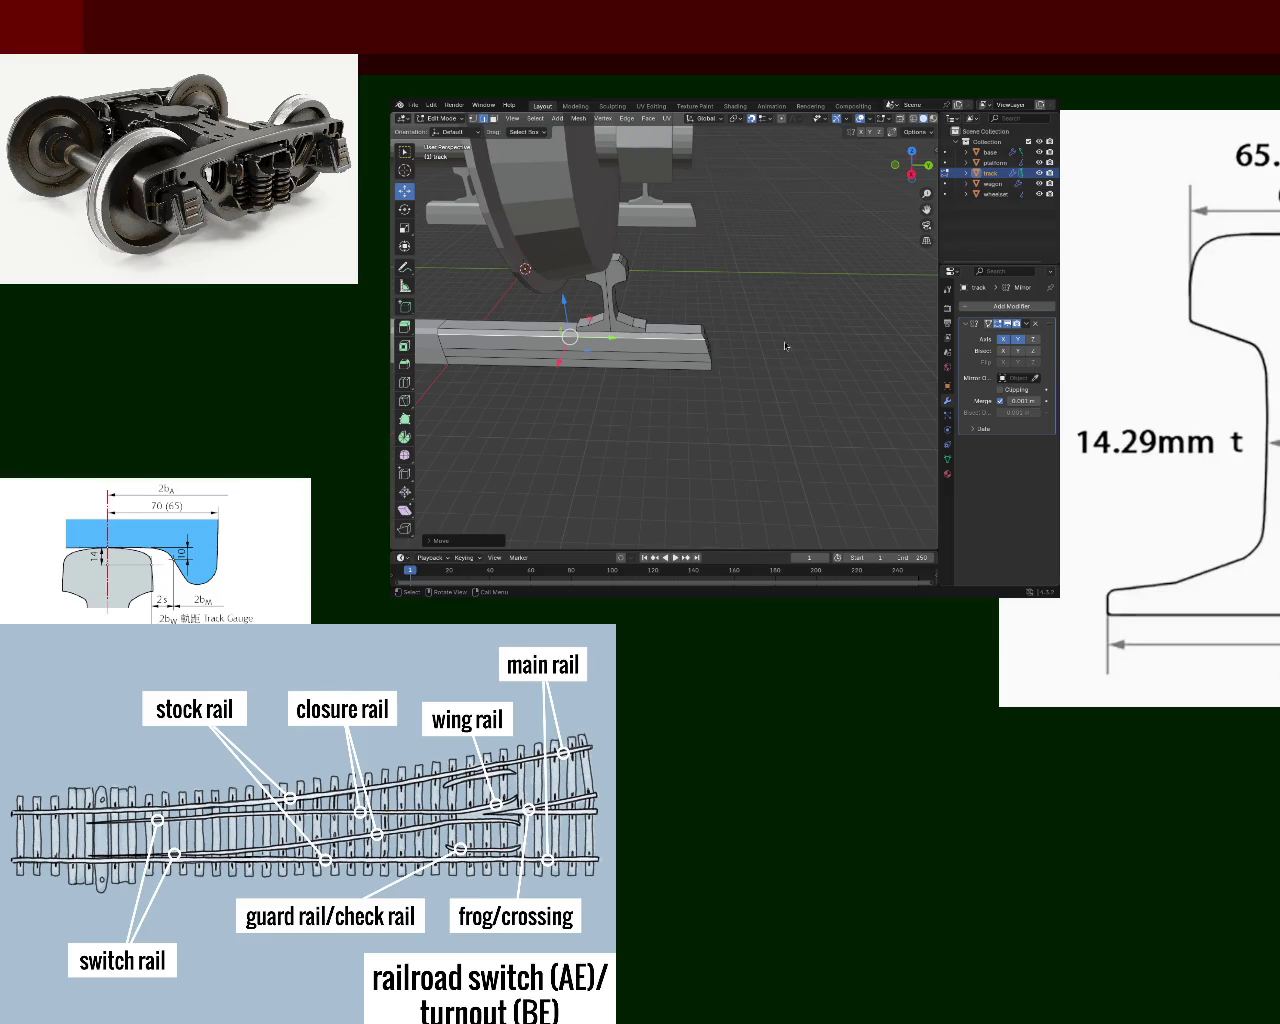
{"action": "middle_click_drag", "start_coordinate": [783, 341], "coordinate": [686, 319]}
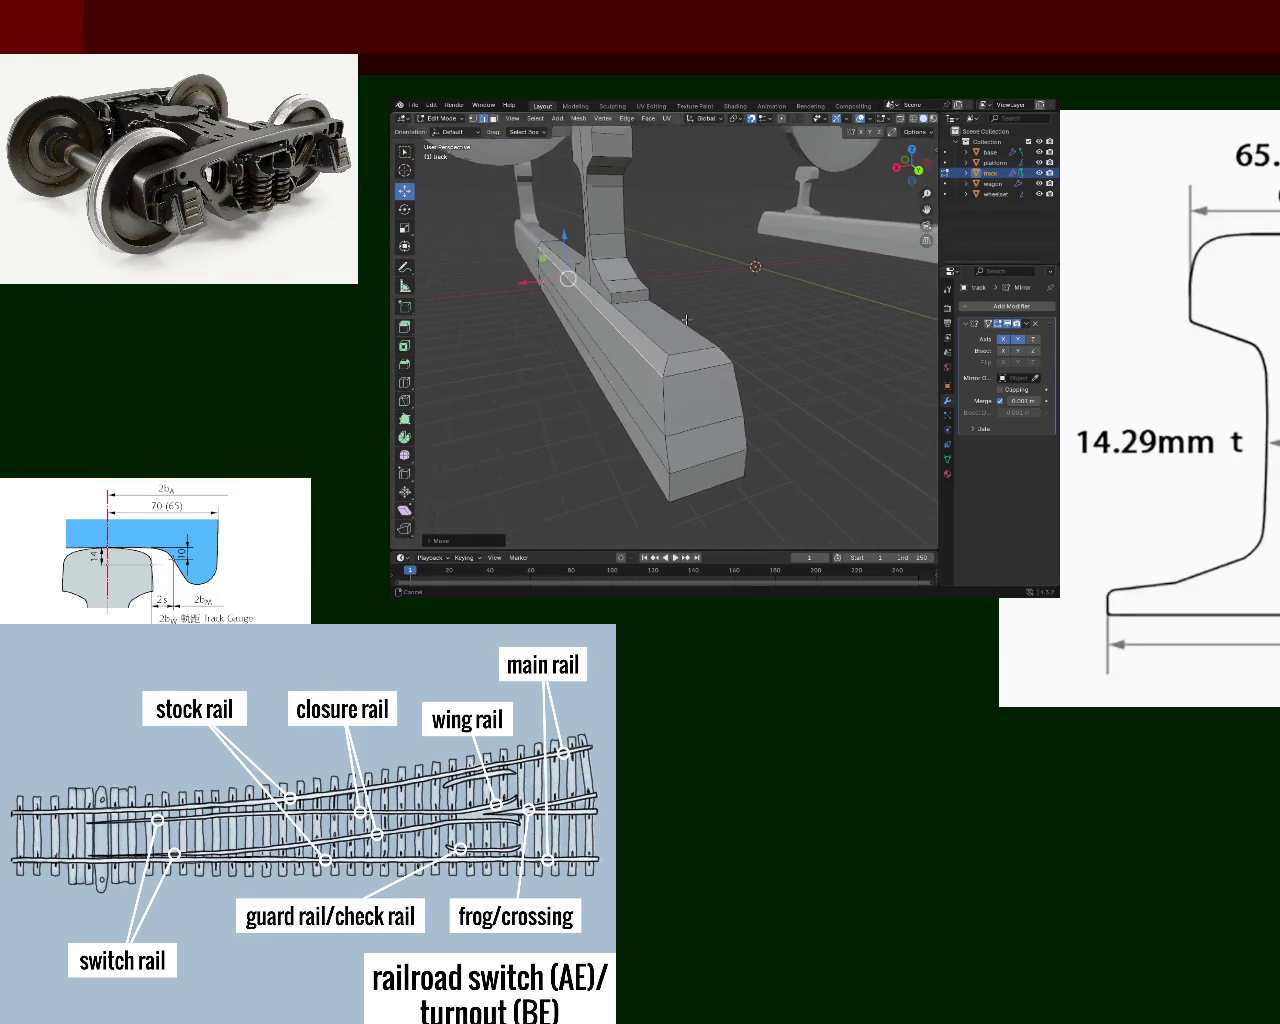
{"action": "mouse_move", "coordinate": [686, 319]}
{"action": "middle_mouse_down"}
{"action": "mouse_move", "coordinate": [706, 300]}
{"action": "mouse_move", "coordinate": [684, 338]}
{"action": "mouse_move", "coordinate": [655, 341]}
{"action": "middle_mouse_up"}
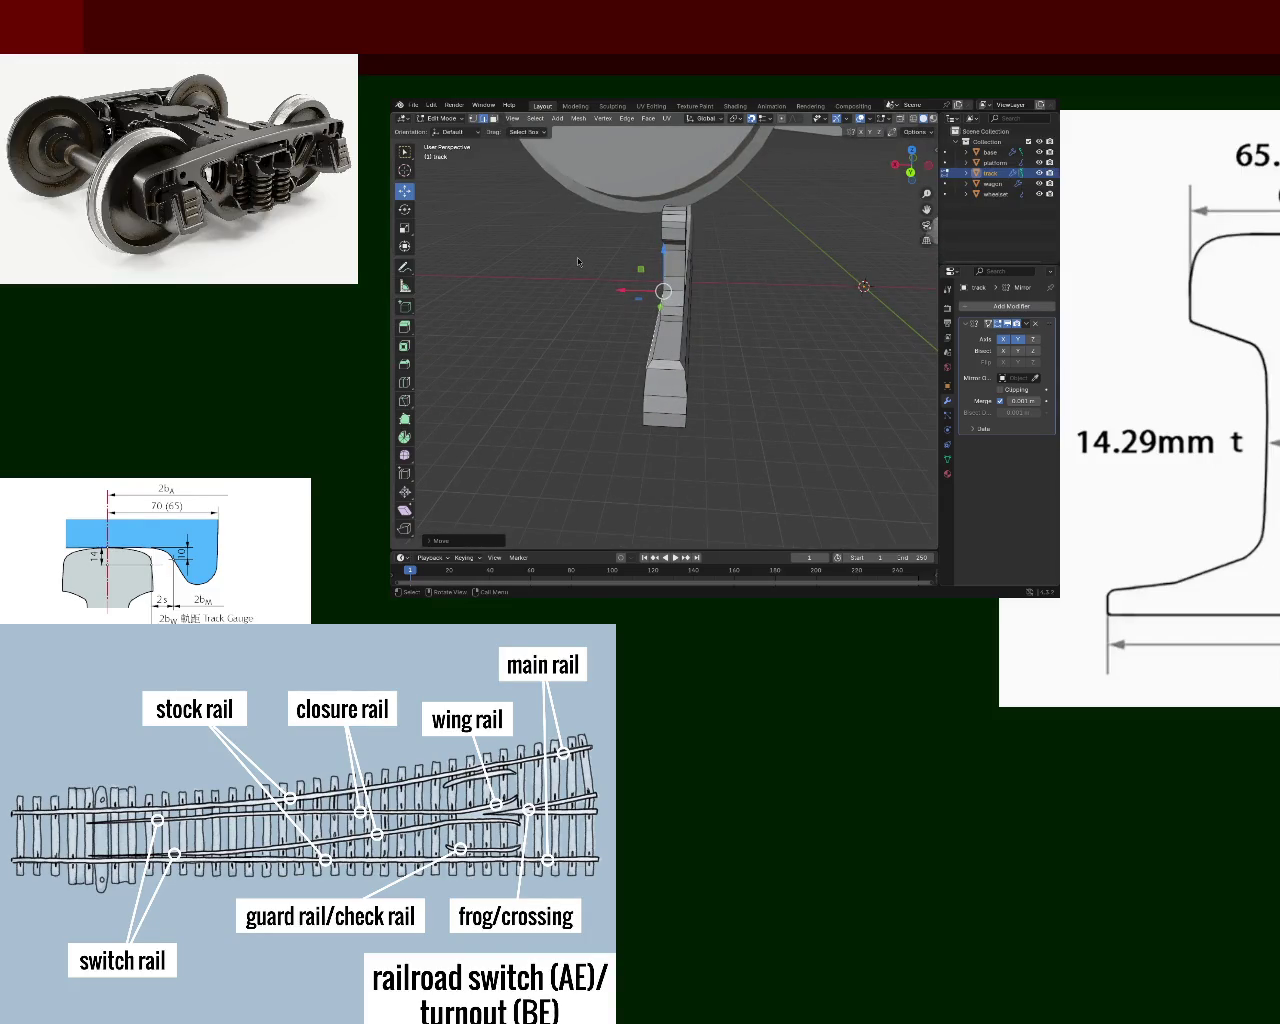
{"action": "mouse_move", "coordinate": [726, 357]}
{"action": "middle_mouse_down"}
{"action": "mouse_move", "coordinate": [710, 305]}
{"action": "mouse_move", "coordinate": [754, 358]}
{"action": "mouse_move", "coordinate": [605, 298]}
{"action": "middle_mouse_up"}
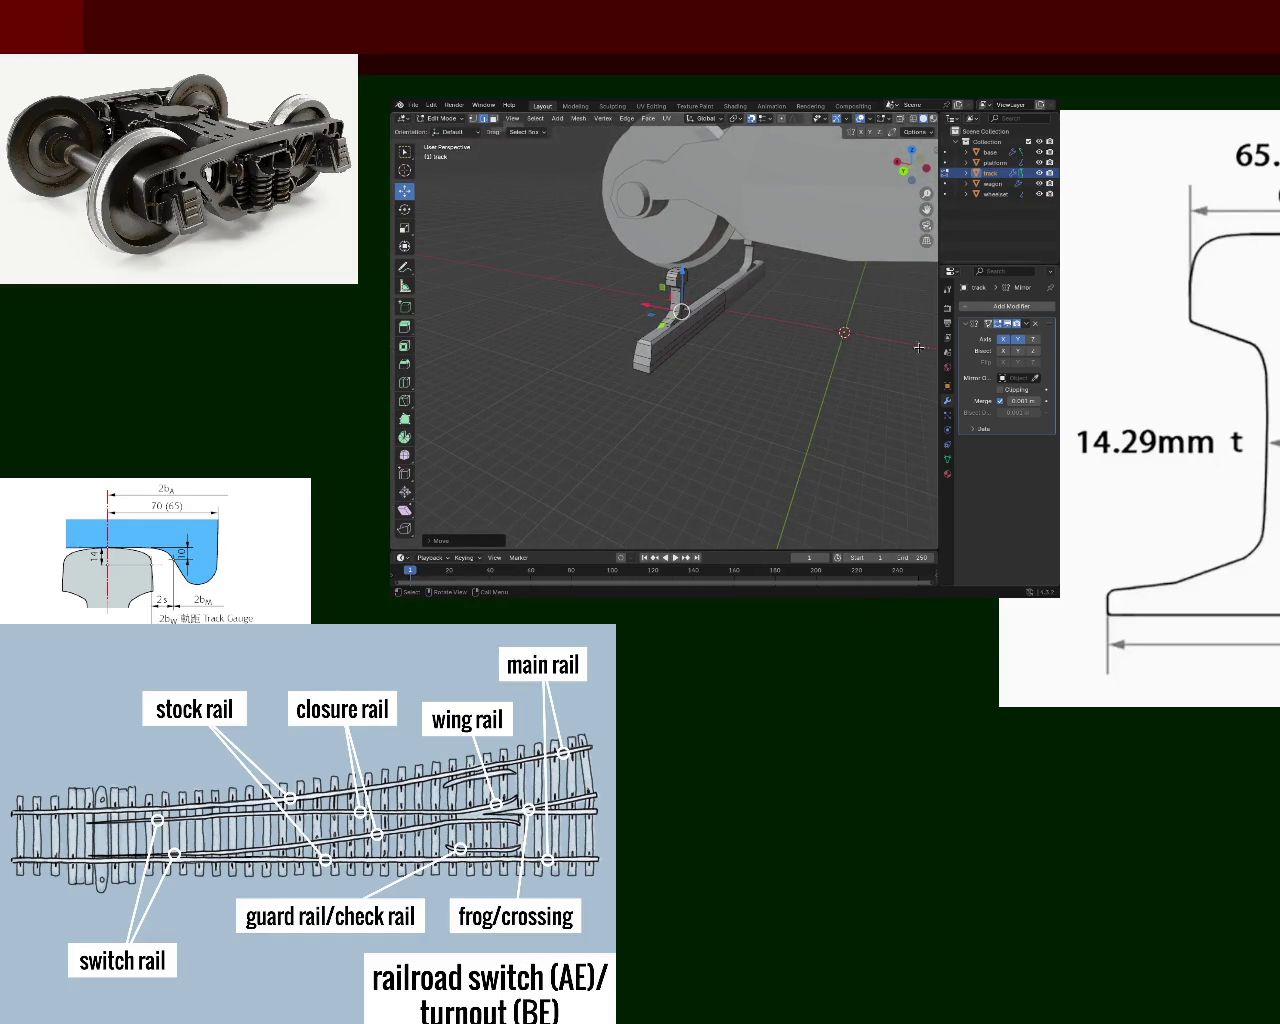
{"action": "middle_click_drag", "start_coordinate": [792, 330], "coordinate": [654, 325]}
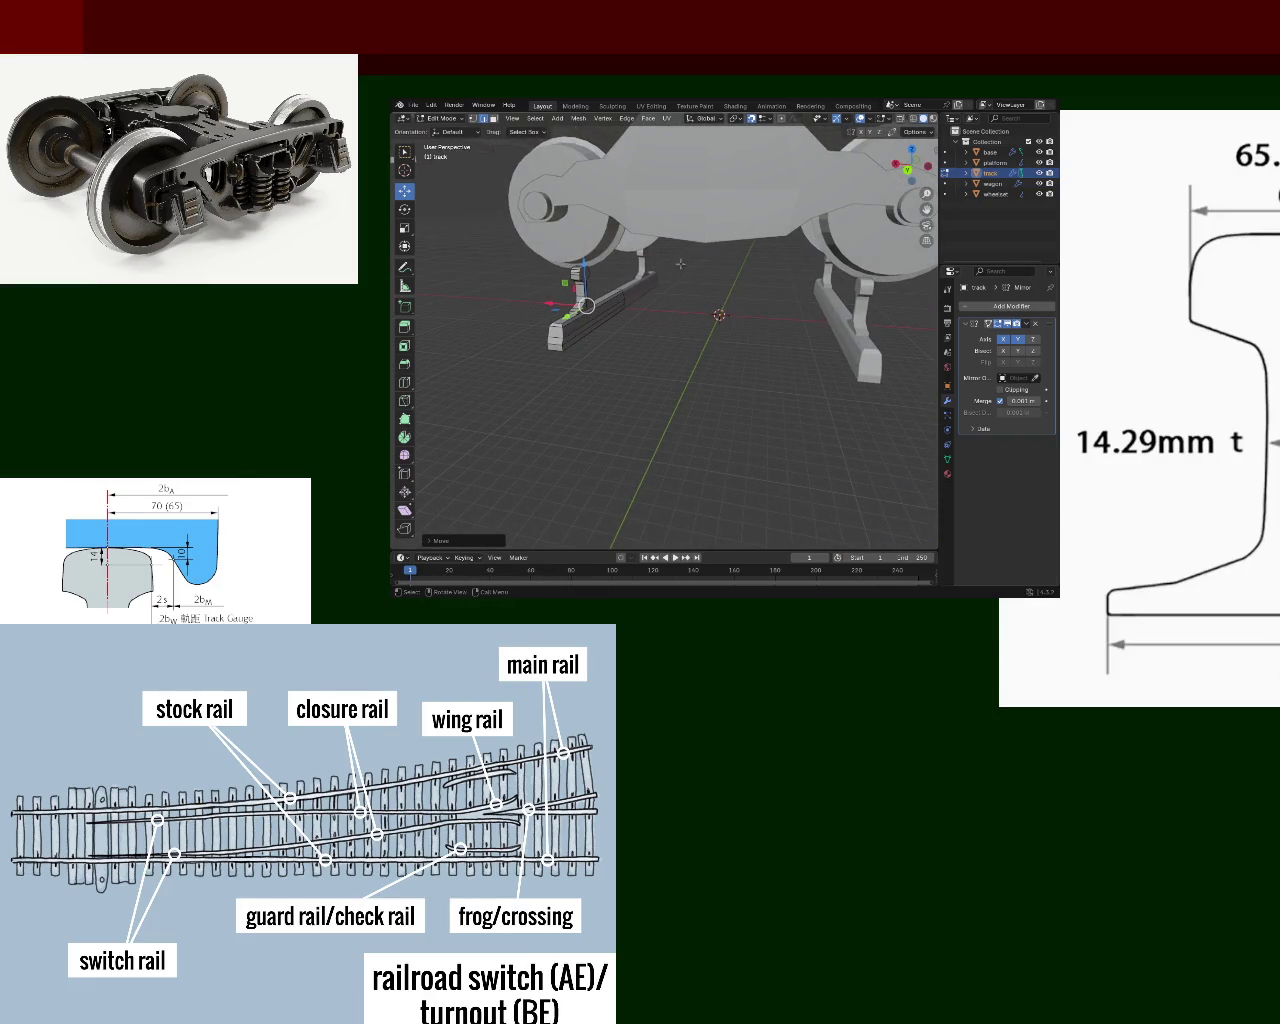
{"action": "mouse_move", "coordinate": [604, 309]}
{"action": "middle_mouse_down"}
{"action": "mouse_move", "coordinate": [599, 320]}
{"action": "mouse_move", "coordinate": [525, 232]}
{"action": "middle_mouse_up"}
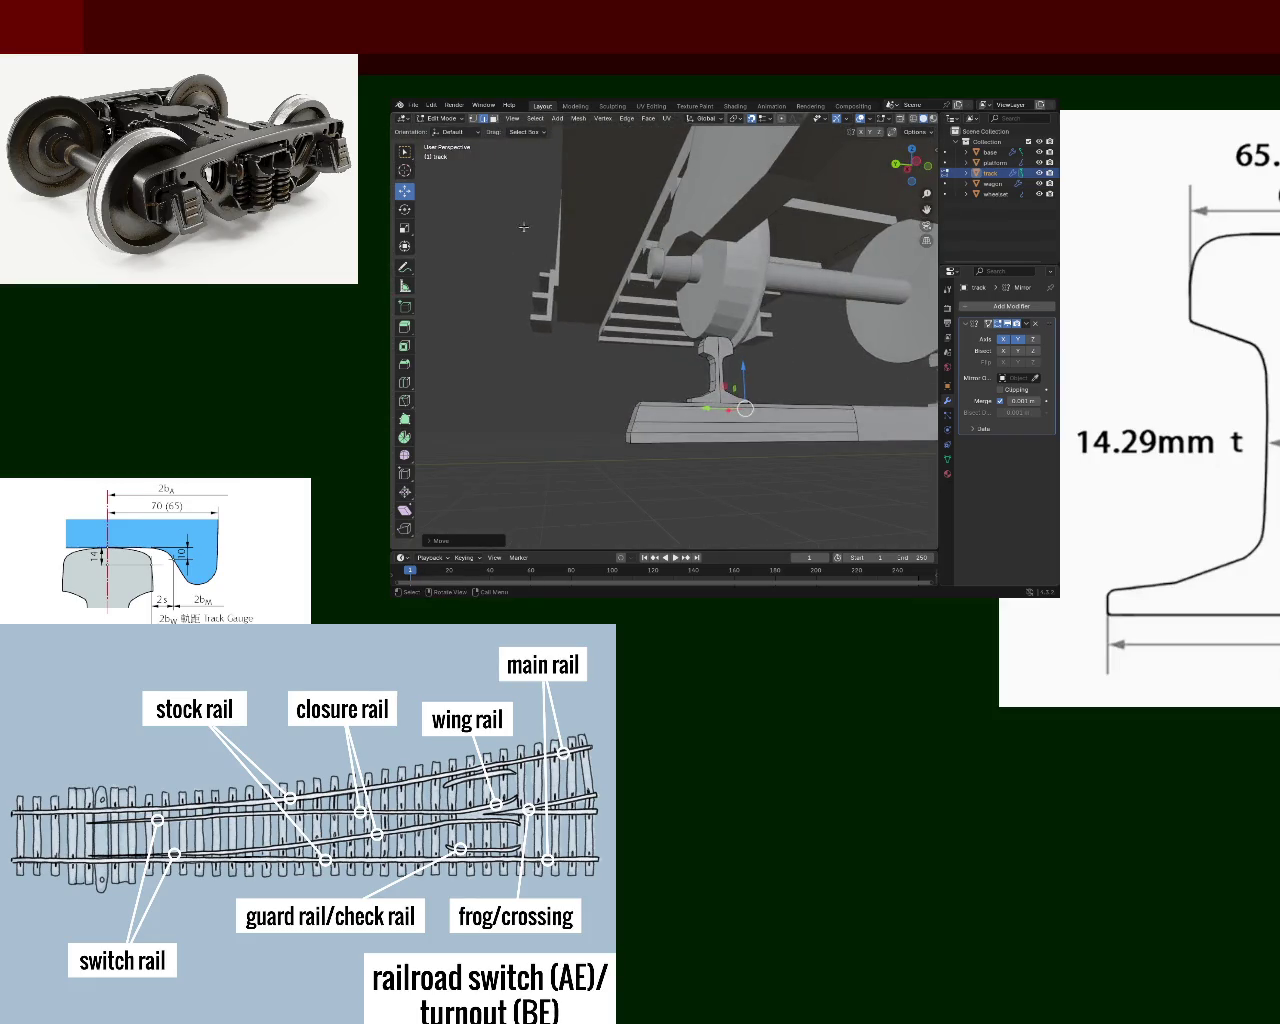
- In face select mode, extrude the rail's end face along X
{"action": "left_click", "coordinate": [494, 121]}
{"action": "left_click", "coordinate": [720, 395]}
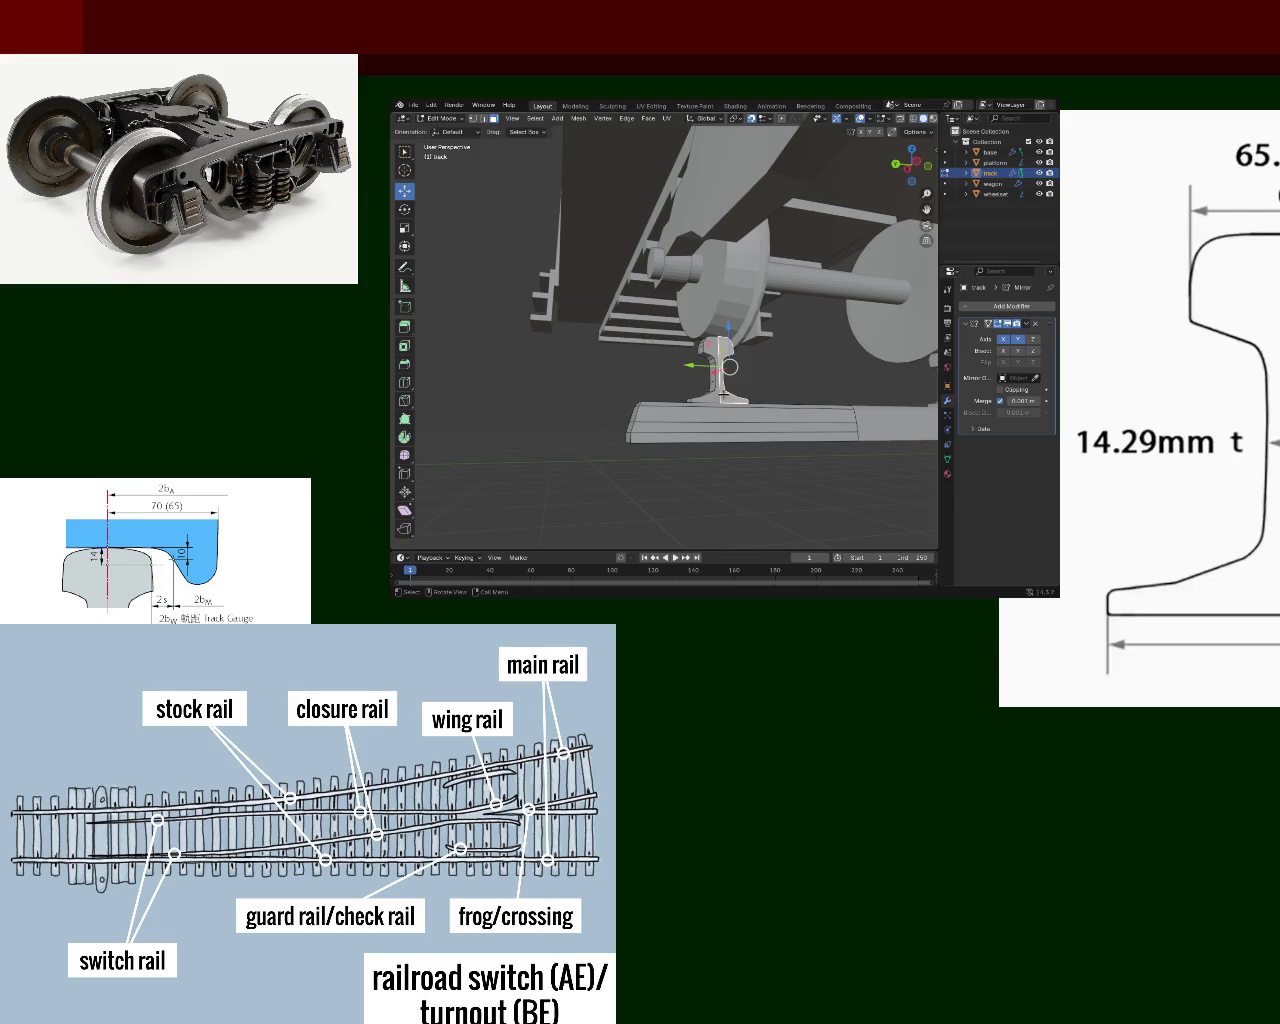
{"action": "mouse_move", "coordinate": [718, 396]}
{"action": "middle_mouse_down"}
{"action": "mouse_move", "coordinate": [755, 421]}
{"action": "mouse_move", "coordinate": [630, 345]}
{"action": "middle_mouse_up"}
{"action": "key", "text": "e"}
{"action": "key", "text": "x"}
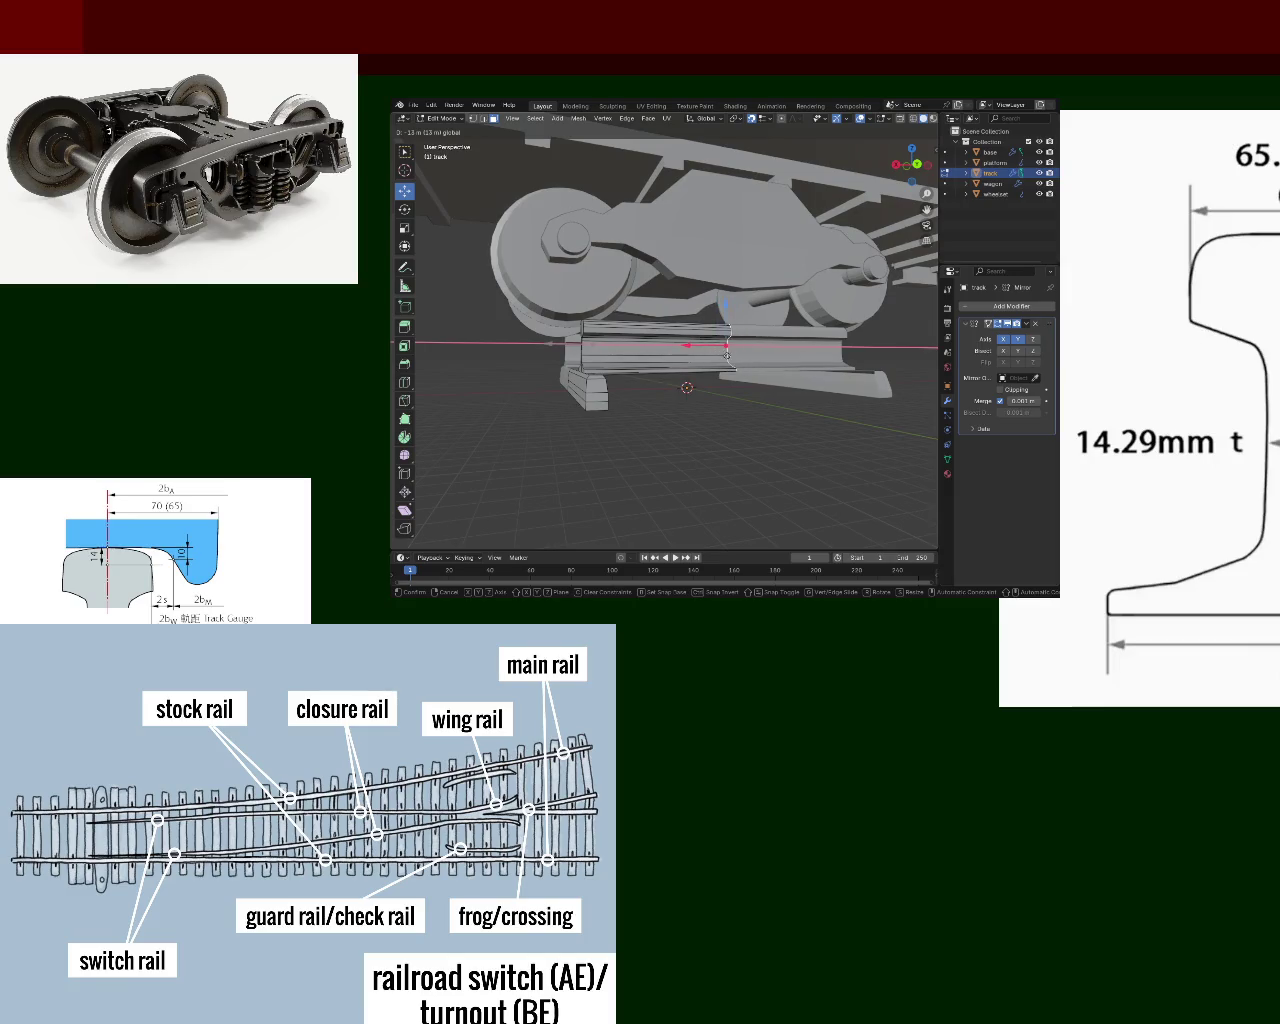
{"action": "left_click", "coordinate": [724, 356]}
- Extrude the rail face a second time to lengthen it further
{"action": "mouse_move", "coordinate": [724, 356]}
{"action": "middle_mouse_down"}
{"action": "mouse_move", "coordinate": [655, 370]}
{"action": "mouse_move", "coordinate": [668, 283]}
{"action": "middle_mouse_up"}
{"action": "scroll", "coordinate": [668, 283], "scroll_direction": "up", "scroll_amount": 3}
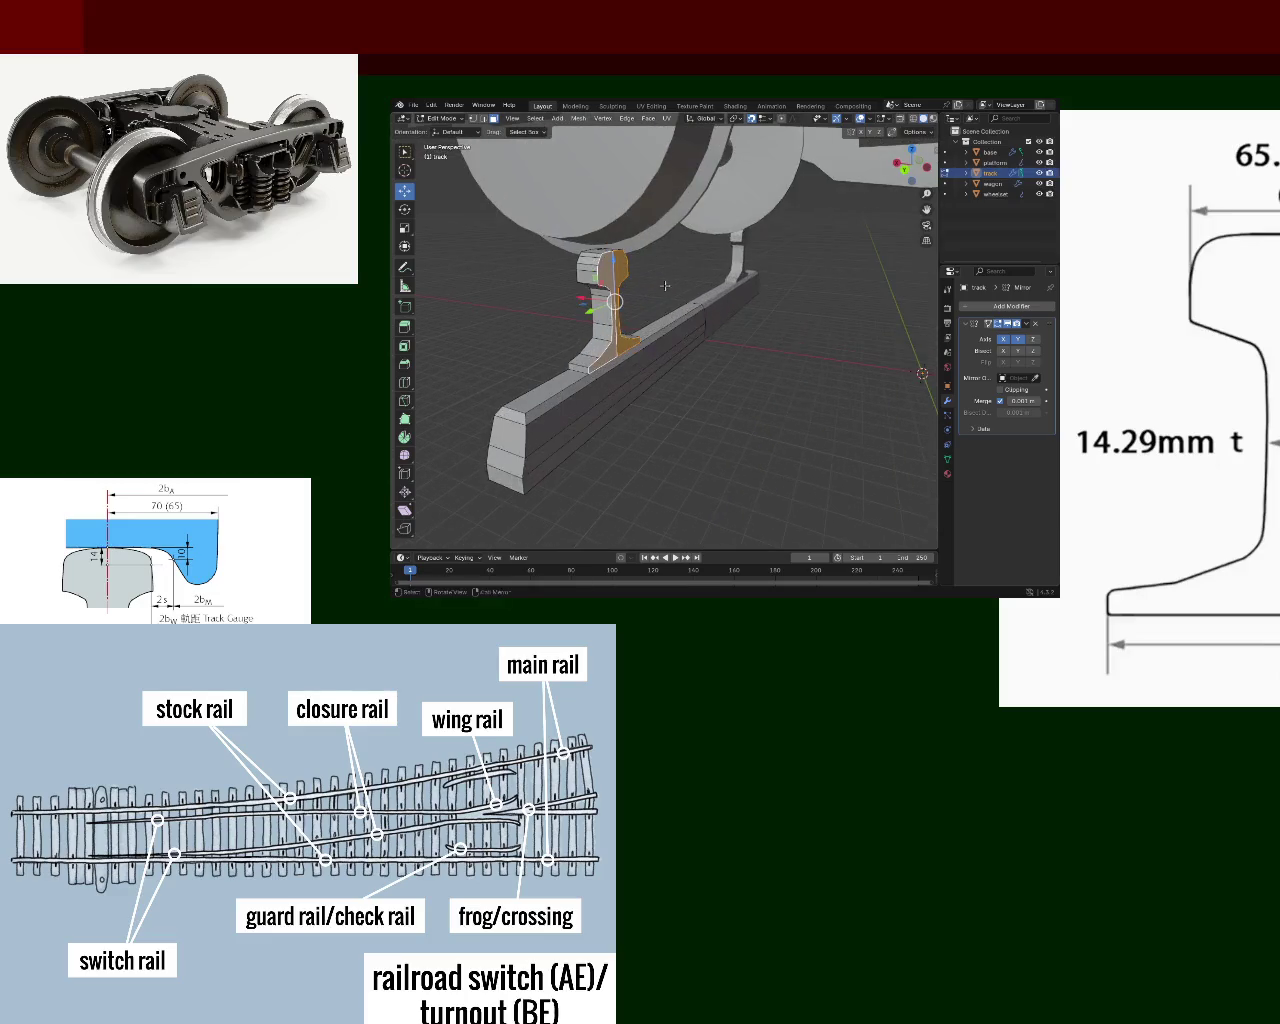
{"action": "mouse_move", "coordinate": [705, 369]}
{"action": "middle_mouse_down"}
{"action": "mouse_move", "coordinate": [684, 397]}
{"action": "mouse_move", "coordinate": [710, 372]}
{"action": "mouse_move", "coordinate": [567, 430]}
{"action": "mouse_move", "coordinate": [733, 271]}
{"action": "mouse_move", "coordinate": [771, 358]}
{"action": "middle_mouse_up"}
{"action": "key", "text": "e"}
{"action": "left_click", "coordinate": [752, 380]}
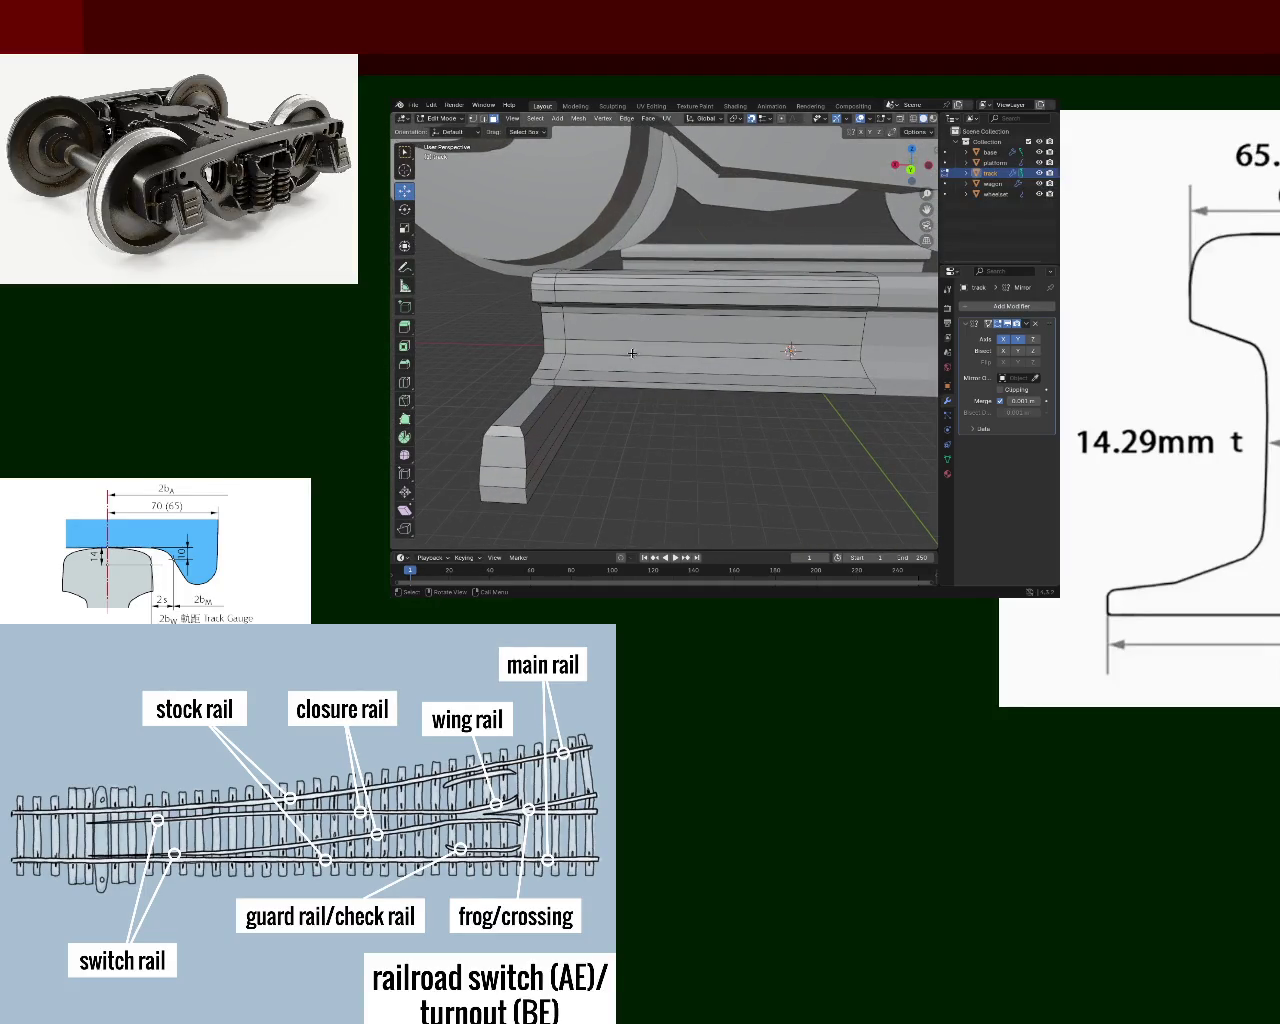
{"action": "middle_click_drag", "start_coordinate": [631, 353], "coordinate": [758, 365]}
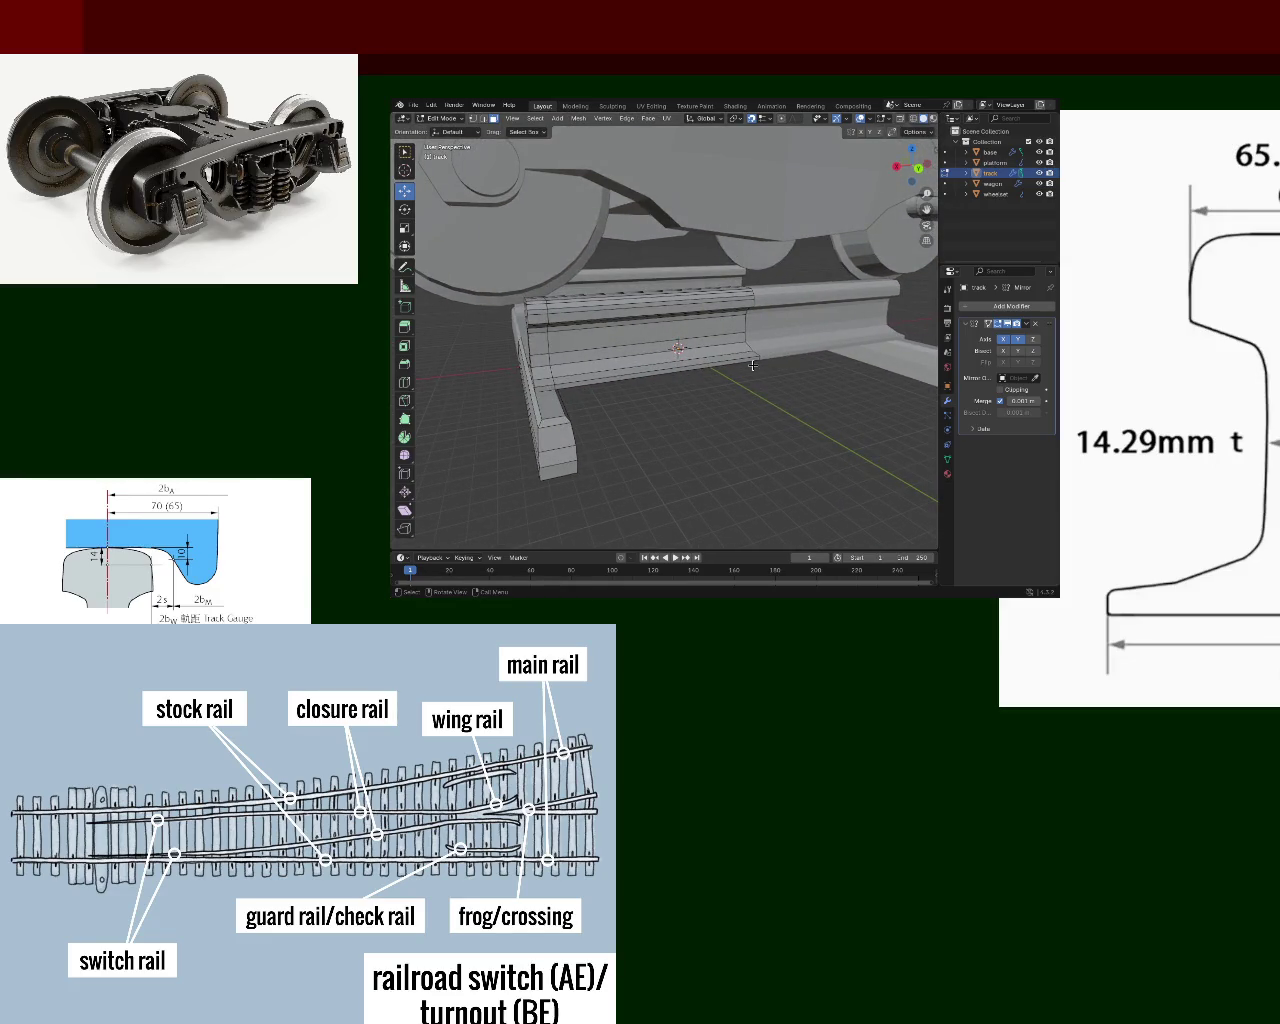
{"action": "mouse_move", "coordinate": [659, 397]}
{"action": "middle_mouse_down"}
{"action": "mouse_move", "coordinate": [617, 375]}
{"action": "mouse_move", "coordinate": [619, 394]}
{"action": "mouse_move", "coordinate": [643, 396]}
{"action": "middle_mouse_up"}
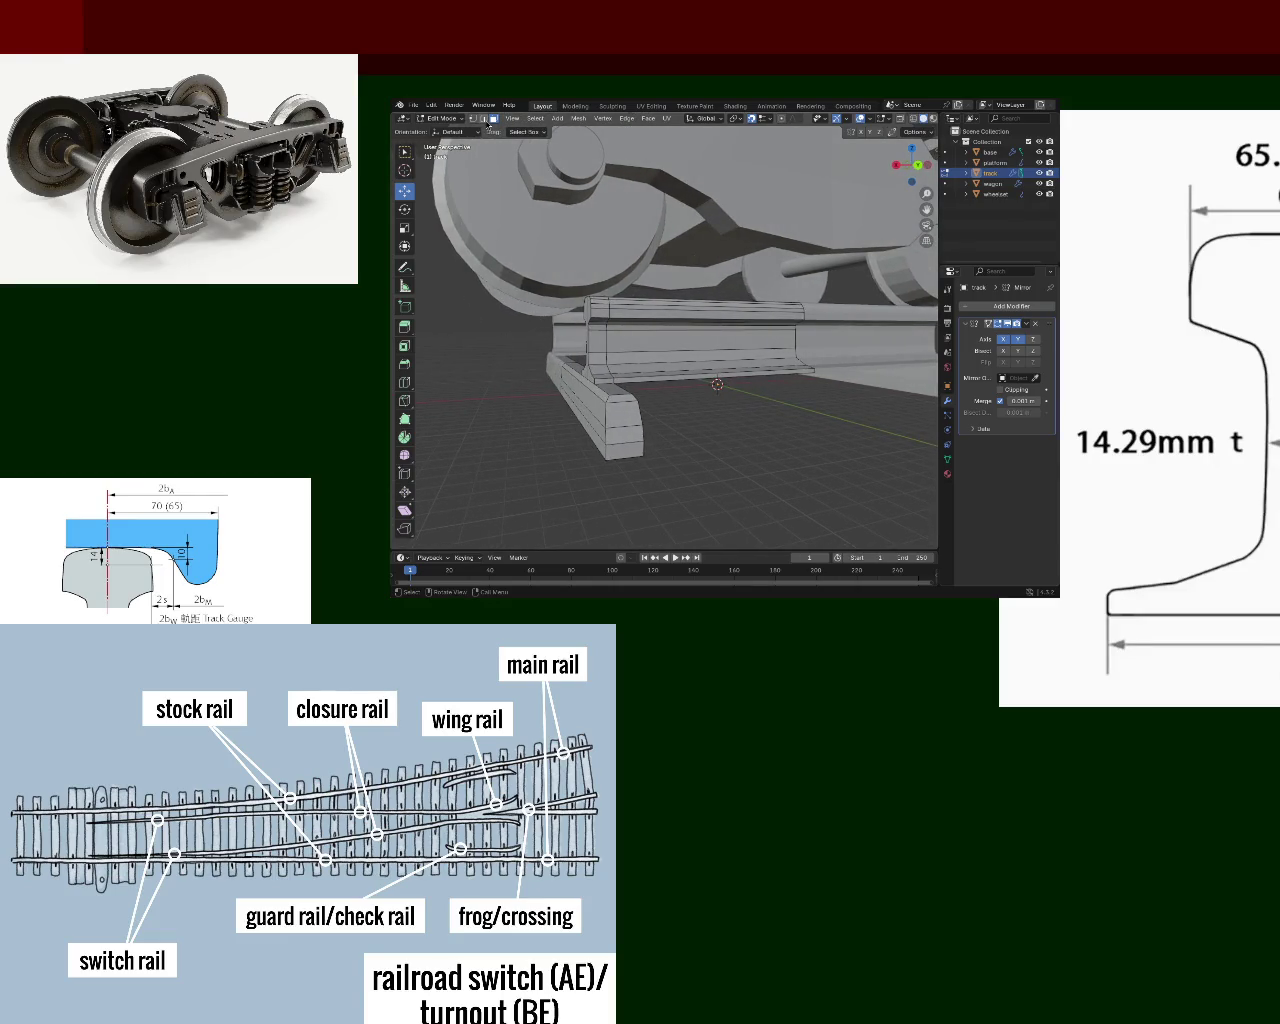
- Slide a sleeper-end vertex along X (0.6 m, then -0.3118 m), then select the sloped end's top edge
{"action": "left_click", "coordinate": [572, 381]}
{"action": "key", "text": "g"}
{"action": "key", "text": "x"}
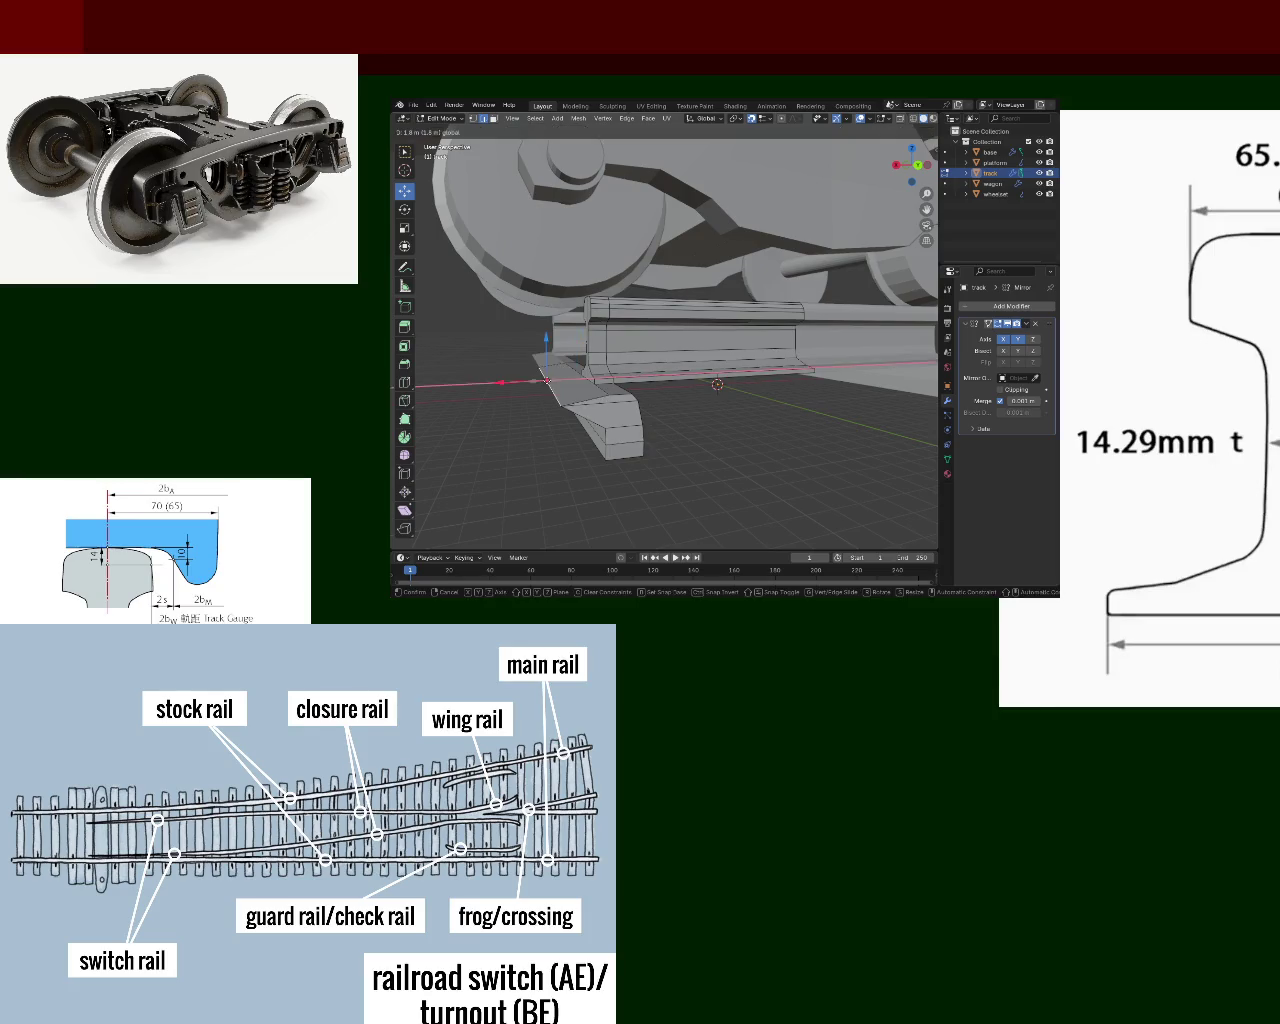
{"action": "left_click", "coordinate": [582, 400]}
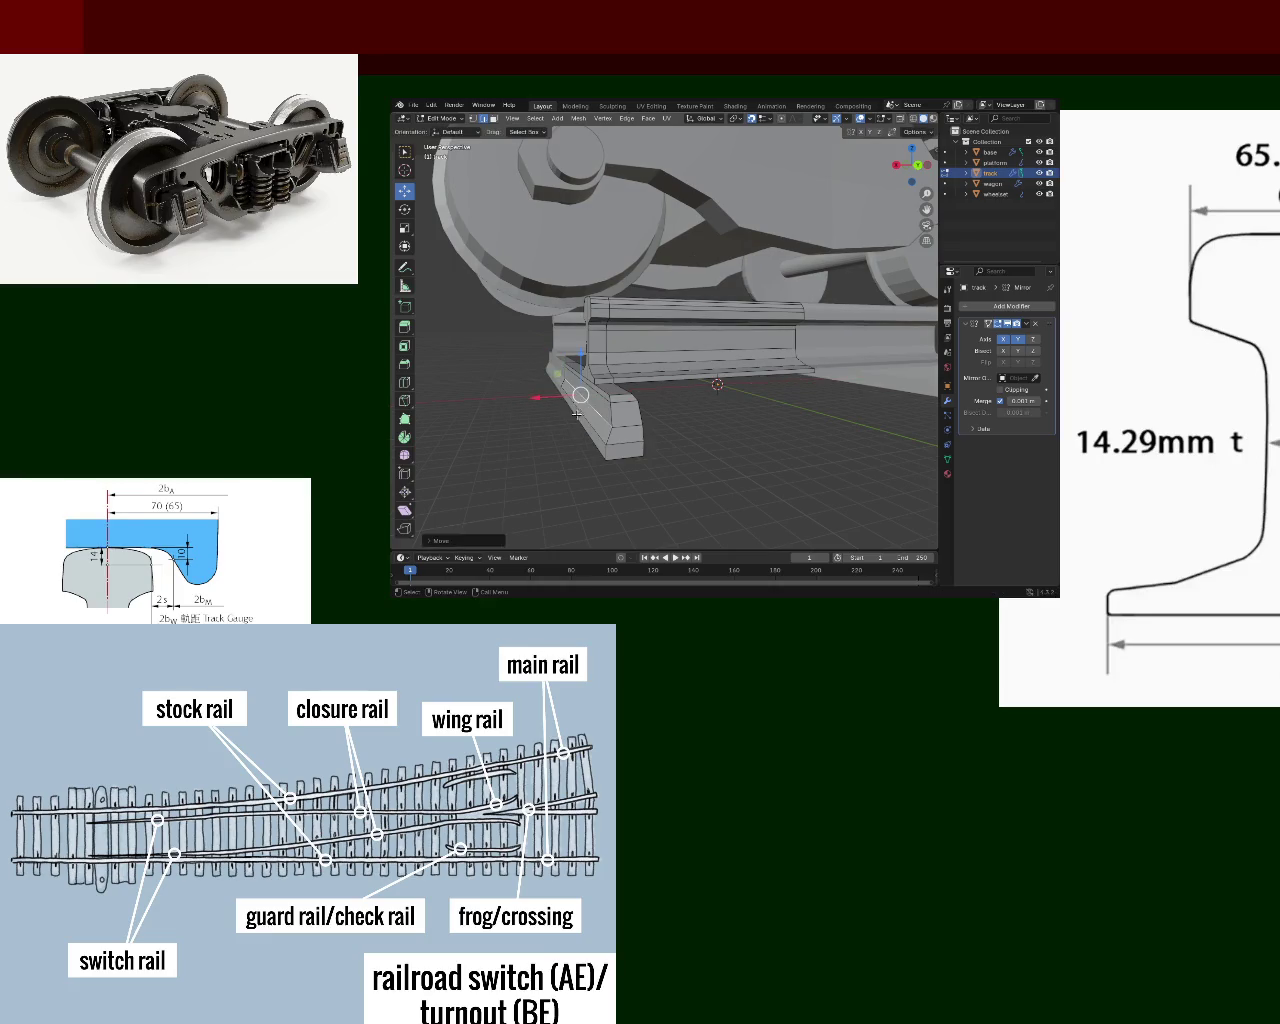
{"action": "key", "text": "g"}
{"action": "left_click", "coordinate": [585, 428]}
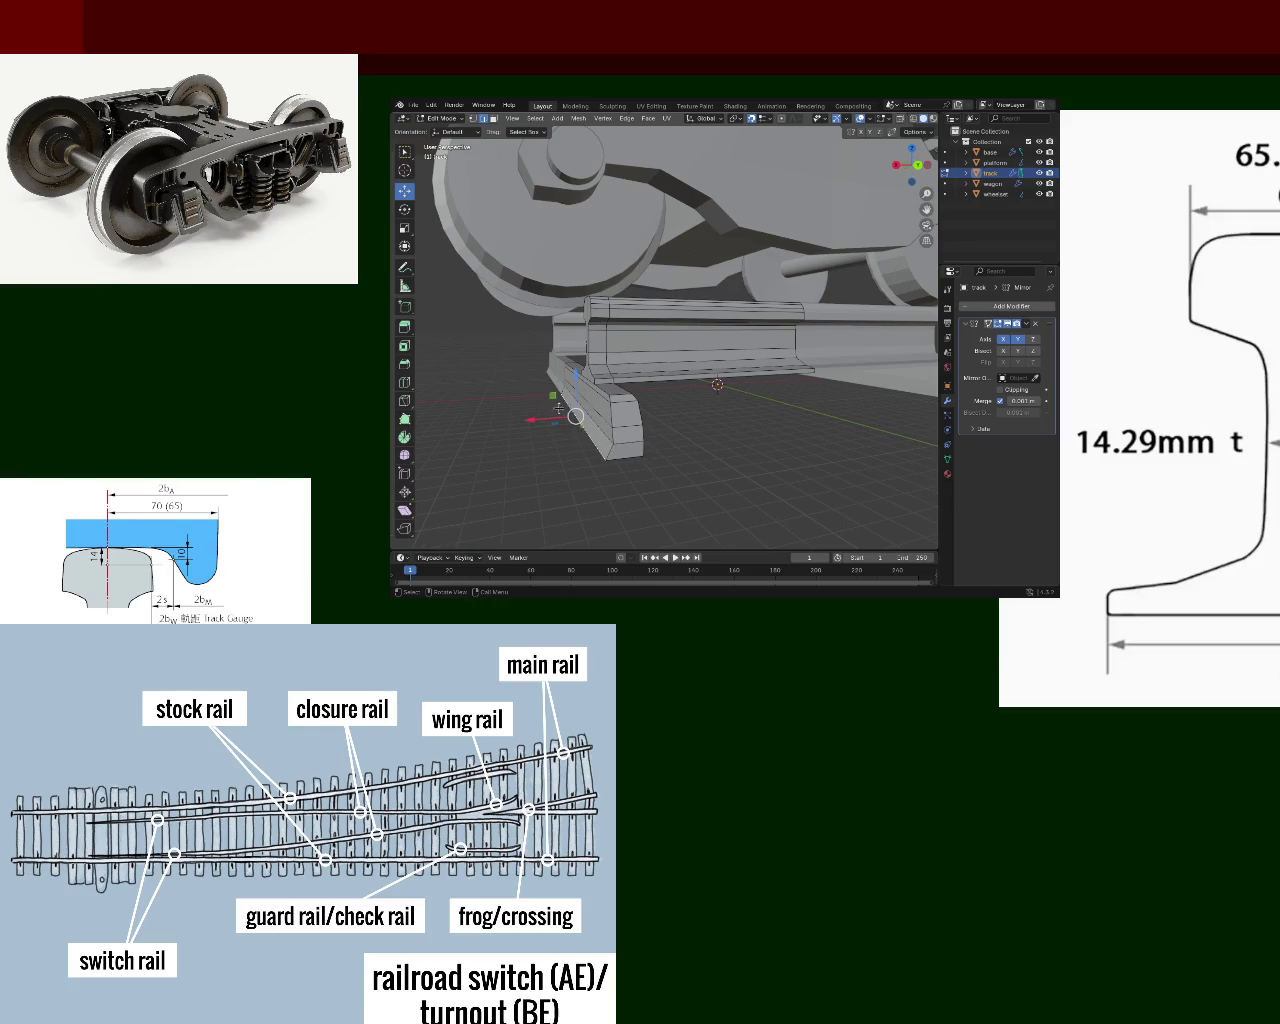
{"action": "key", "text": "g"}
{"action": "key", "text": "x"}
{"action": "left_click", "coordinate": [585, 421]}
{"action": "mouse_move", "coordinate": [585, 421]}
{"action": "middle_mouse_down"}
{"action": "mouse_move", "coordinate": [595, 438]}
{"action": "mouse_move", "coordinate": [693, 391]}
{"action": "mouse_move", "coordinate": [574, 334]}
{"action": "mouse_move", "coordinate": [654, 343]}
{"action": "mouse_move", "coordinate": [674, 323]}
{"action": "mouse_move", "coordinate": [609, 346]}
{"action": "mouse_move", "coordinate": [714, 429]}
{"action": "mouse_move", "coordinate": [650, 333]}
{"action": "middle_mouse_up"}
{"action": "left_click", "coordinate": [574, 334]}
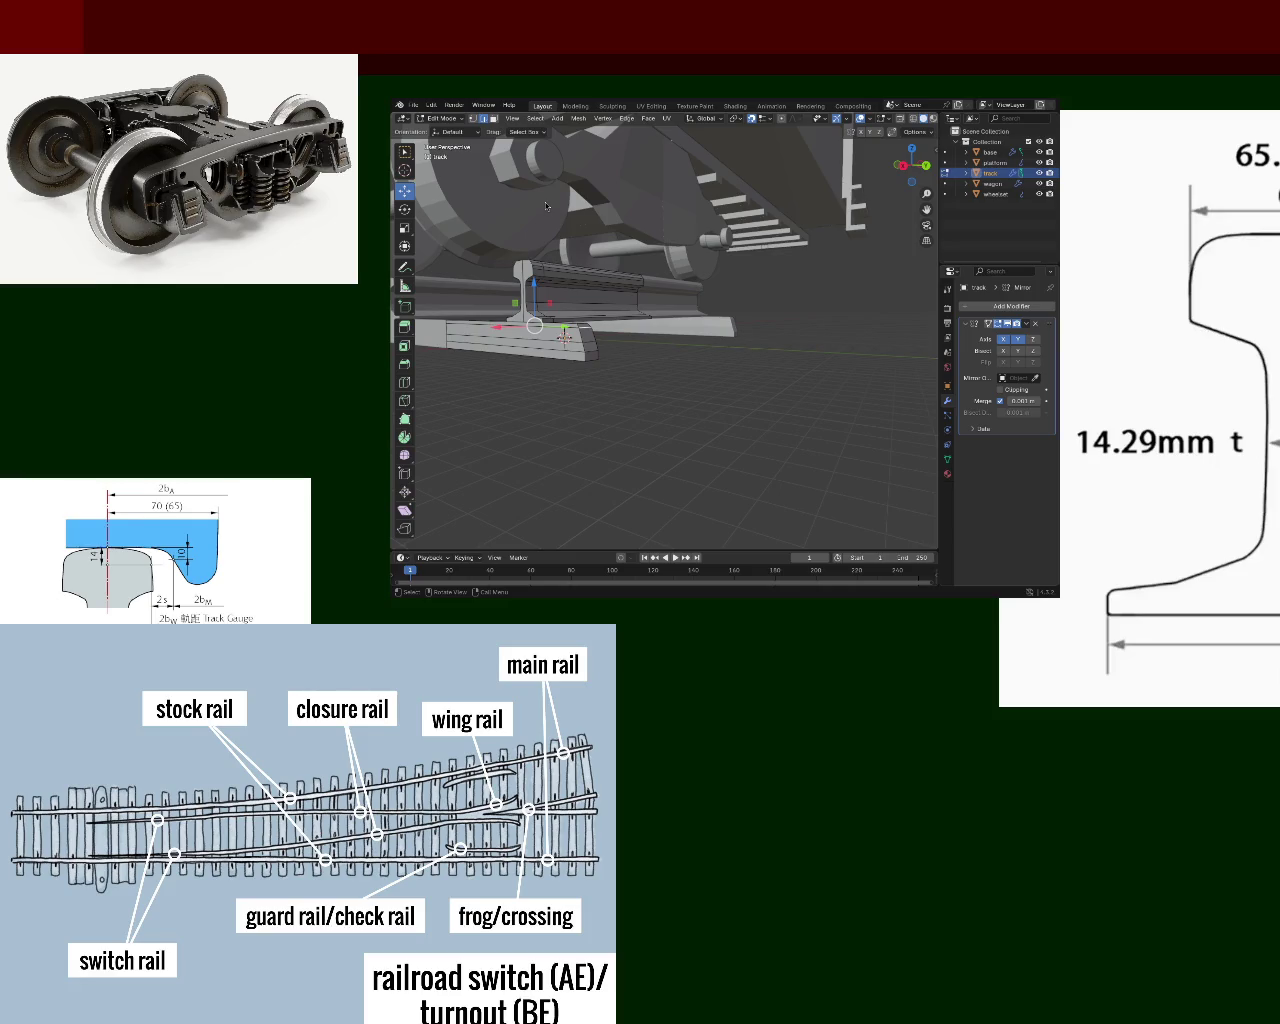
{"action": "key", "text": "g"}
{"action": "mouse_move", "coordinate": [682, 344]}
{"action": "middle_mouse_down", "text": "ctrl"}
{"action": "mouse_move", "coordinate": [634, 313]}
{"action": "mouse_move", "coordinate": [776, 294]}
{"action": "middle_mouse_up", "text": "ctrl"}
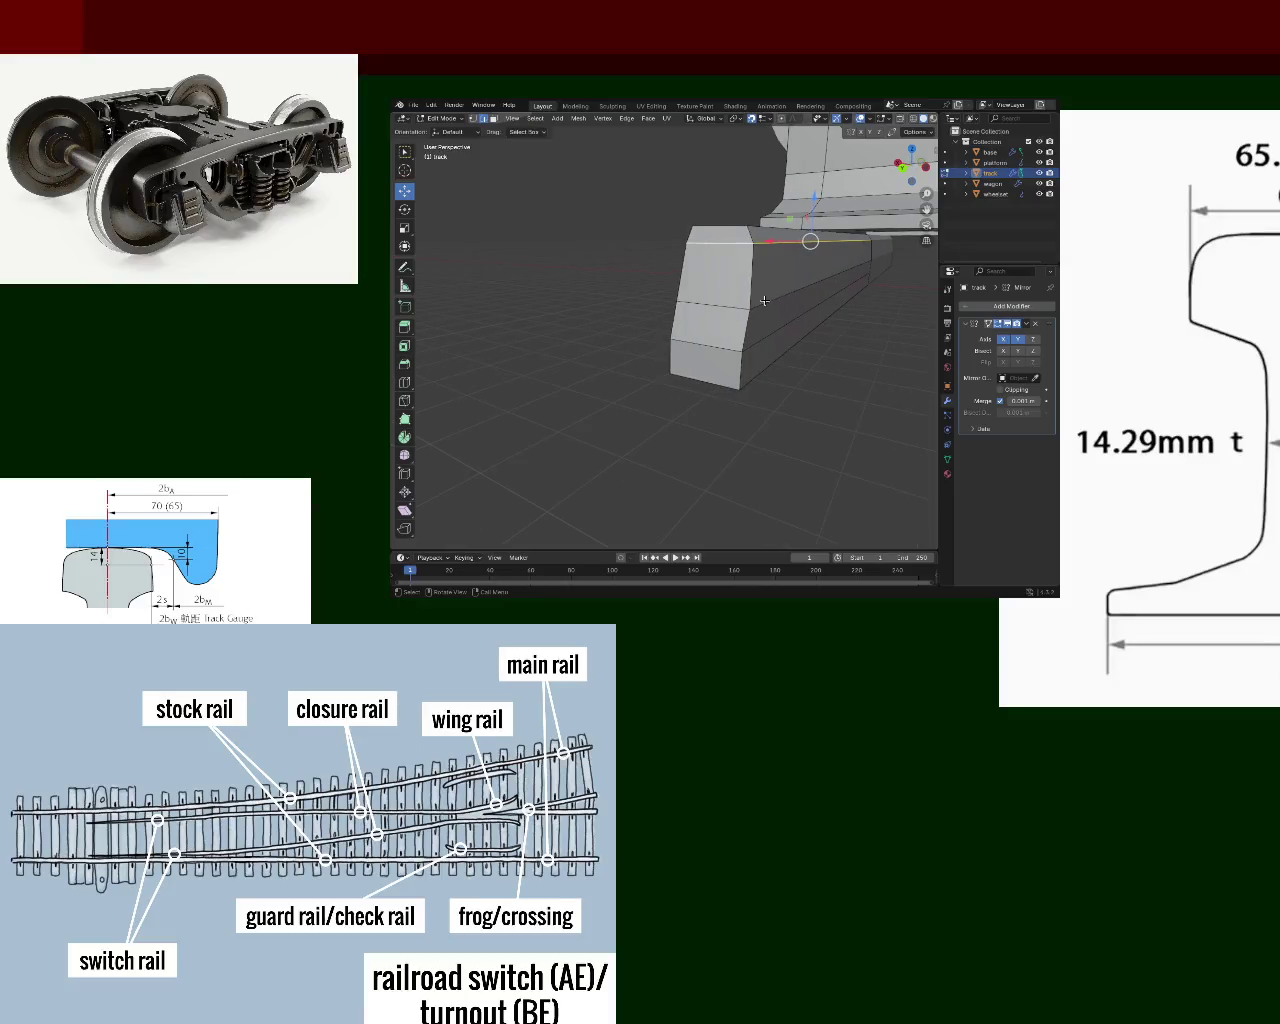
{"action": "mouse_move", "coordinate": [776, 294]}
{"action": "middle_mouse_down"}
{"action": "mouse_move", "coordinate": [634, 294]}
{"action": "mouse_move", "coordinate": [635, 315]}
{"action": "middle_mouse_up"}
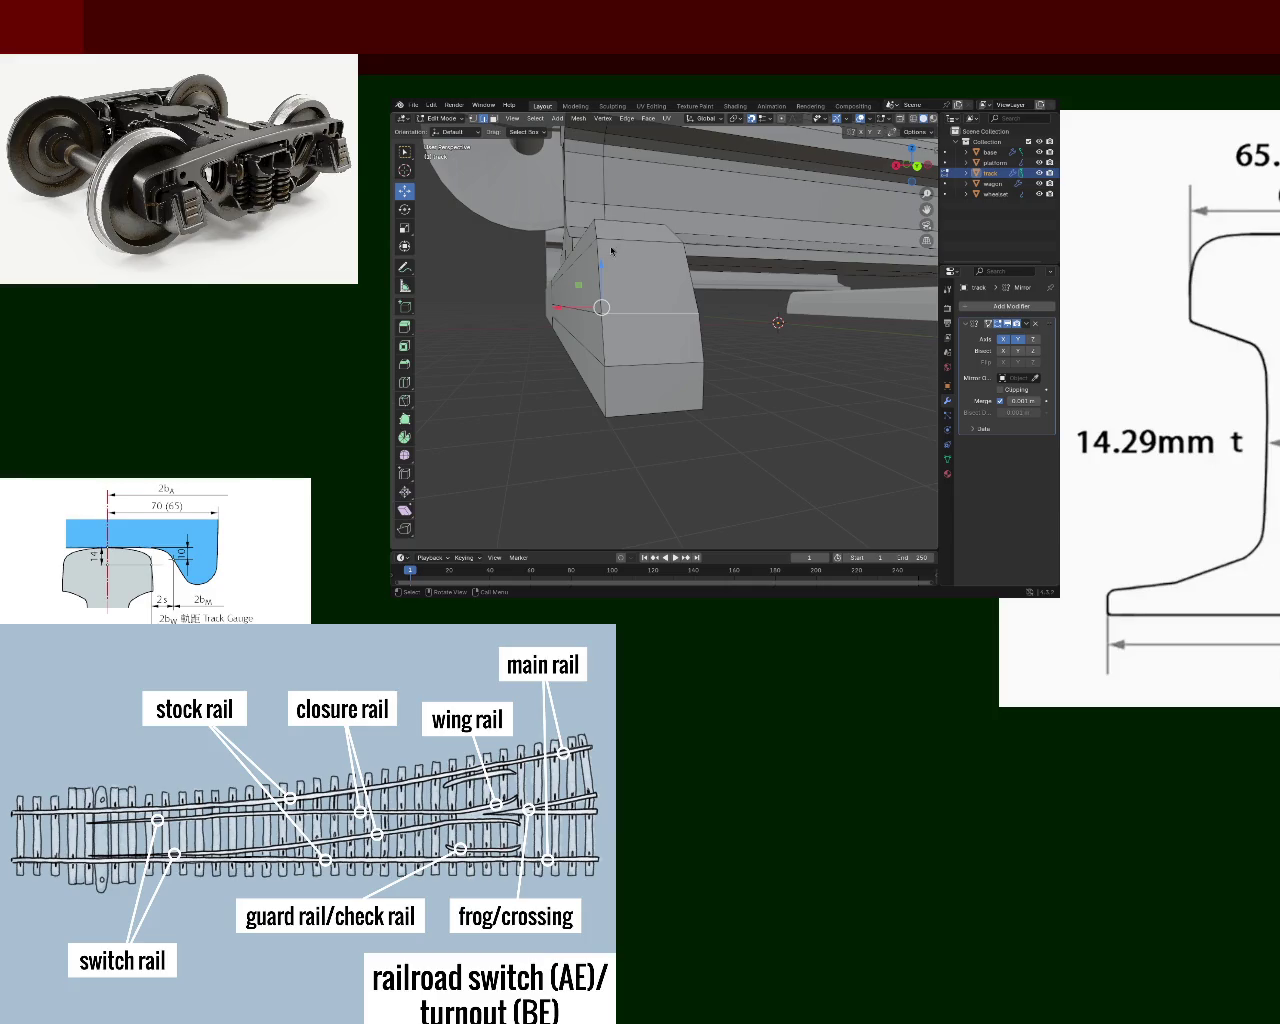
- Orbit and zoom around the rail end, wheel and wagon to inspect them from several angles
{"action": "mouse_move", "coordinate": [706, 278]}
{"action": "middle_mouse_down", "text": "ctrl"}
{"action": "mouse_move", "coordinate": [616, 318]}
{"action": "mouse_move", "coordinate": [533, 330]}
{"action": "middle_mouse_up", "text": "ctrl"}
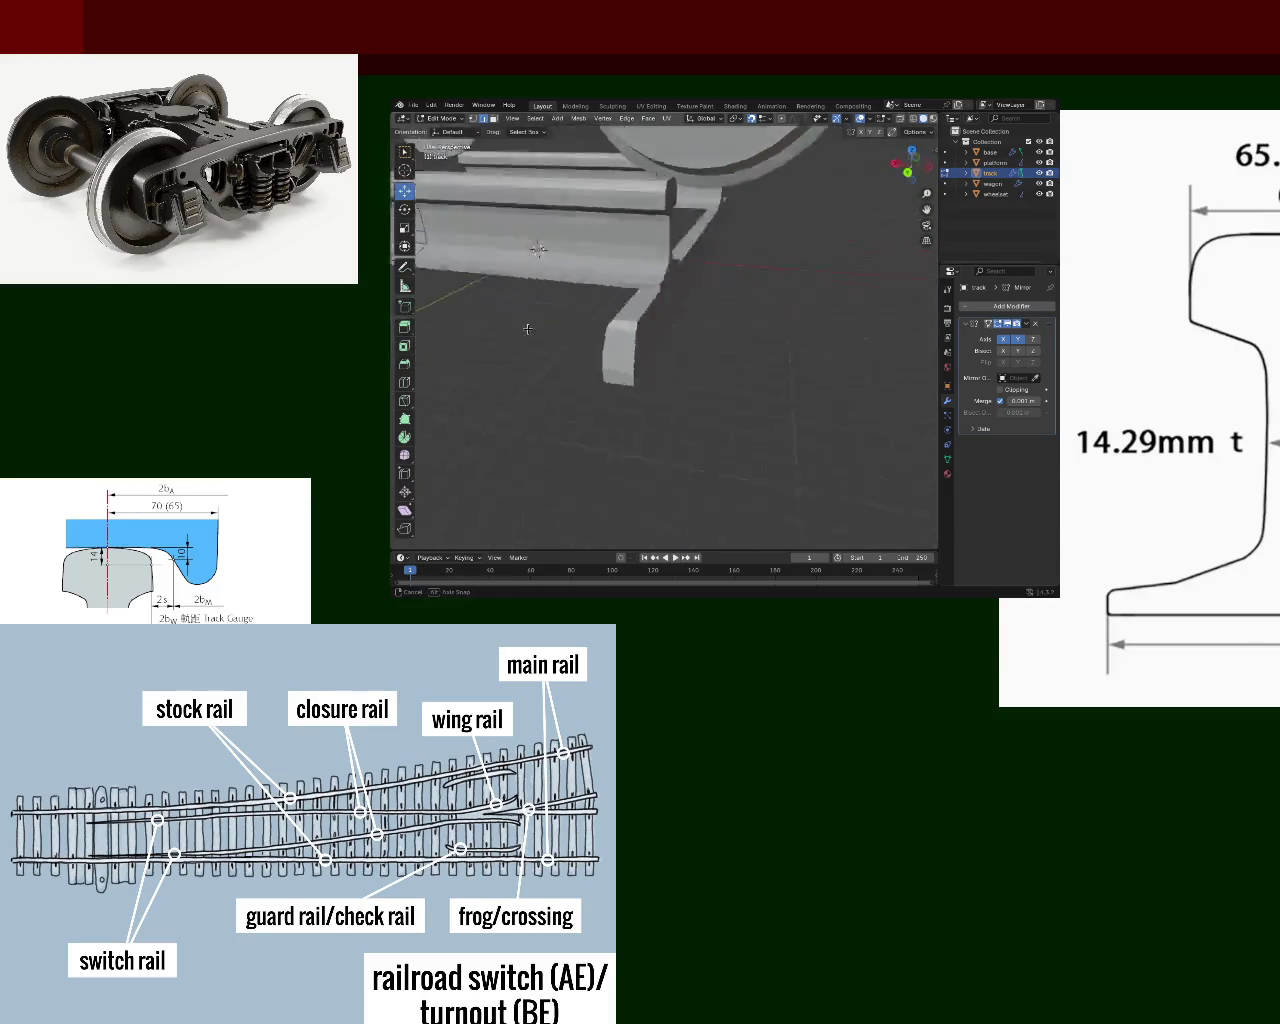
{"action": "mouse_move", "coordinate": [533, 330]}
{"action": "middle_mouse_down"}
{"action": "mouse_move", "coordinate": [838, 293]}
{"action": "mouse_move", "coordinate": [777, 330]}
{"action": "mouse_move", "coordinate": [734, 288]}
{"action": "mouse_move", "coordinate": [738, 308]}
{"action": "middle_mouse_up"}
{"action": "scroll", "coordinate": [838, 293], "scroll_direction": "down", "scroll_amount": 3}
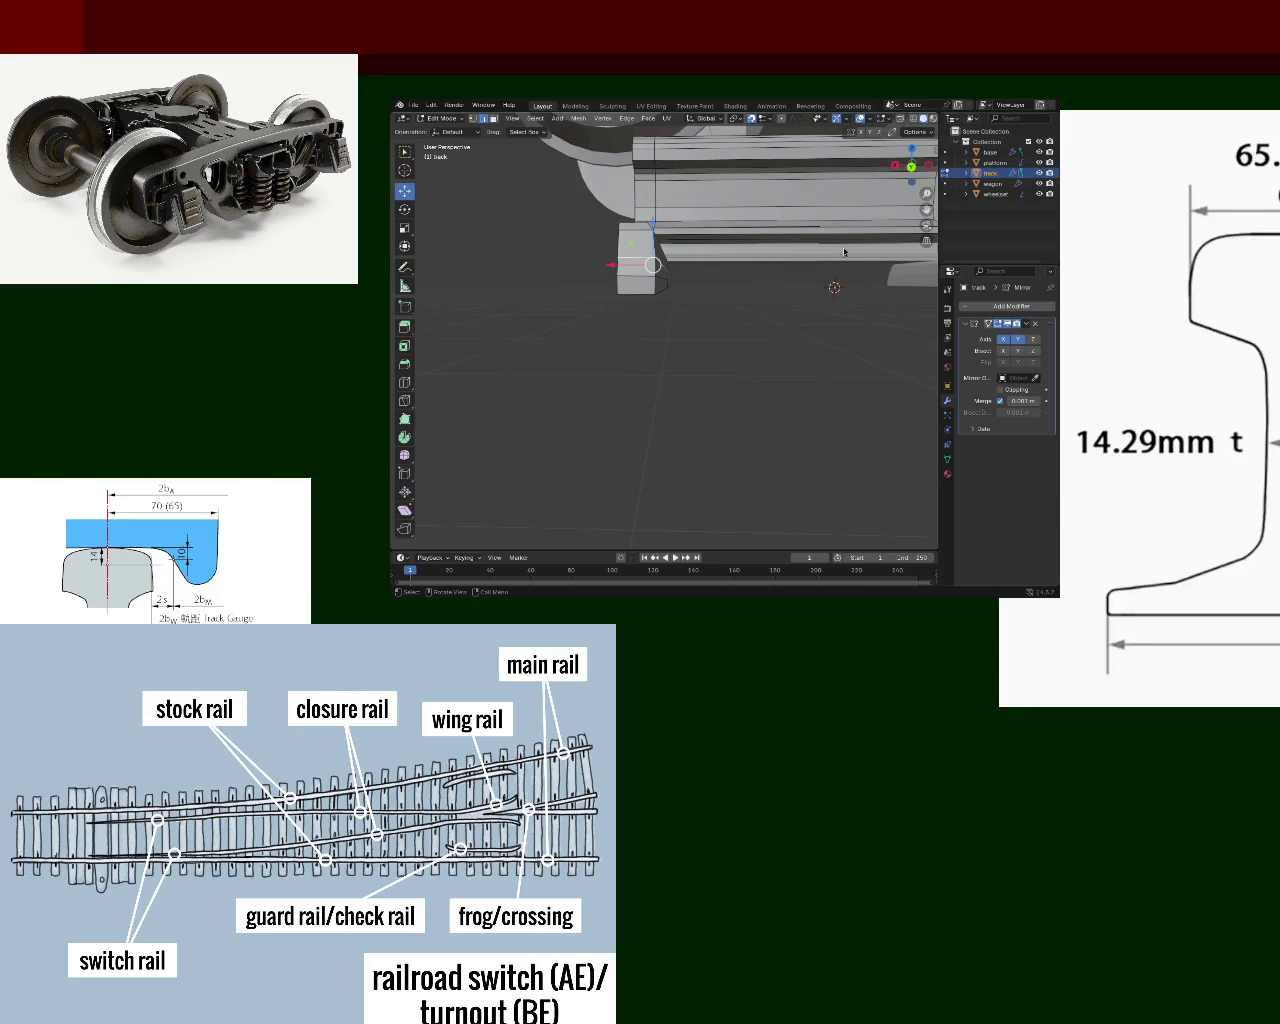
{"action": "middle_click_drag", "start_coordinate": [799, 318], "coordinate": [752, 342], "text": "ctrl"}
{"action": "scroll", "coordinate": [752, 342], "scroll_direction": "up", "scroll_amount": 2}
{"action": "scroll", "coordinate": [748, 341], "scroll_direction": "up", "scroll_amount": 1}
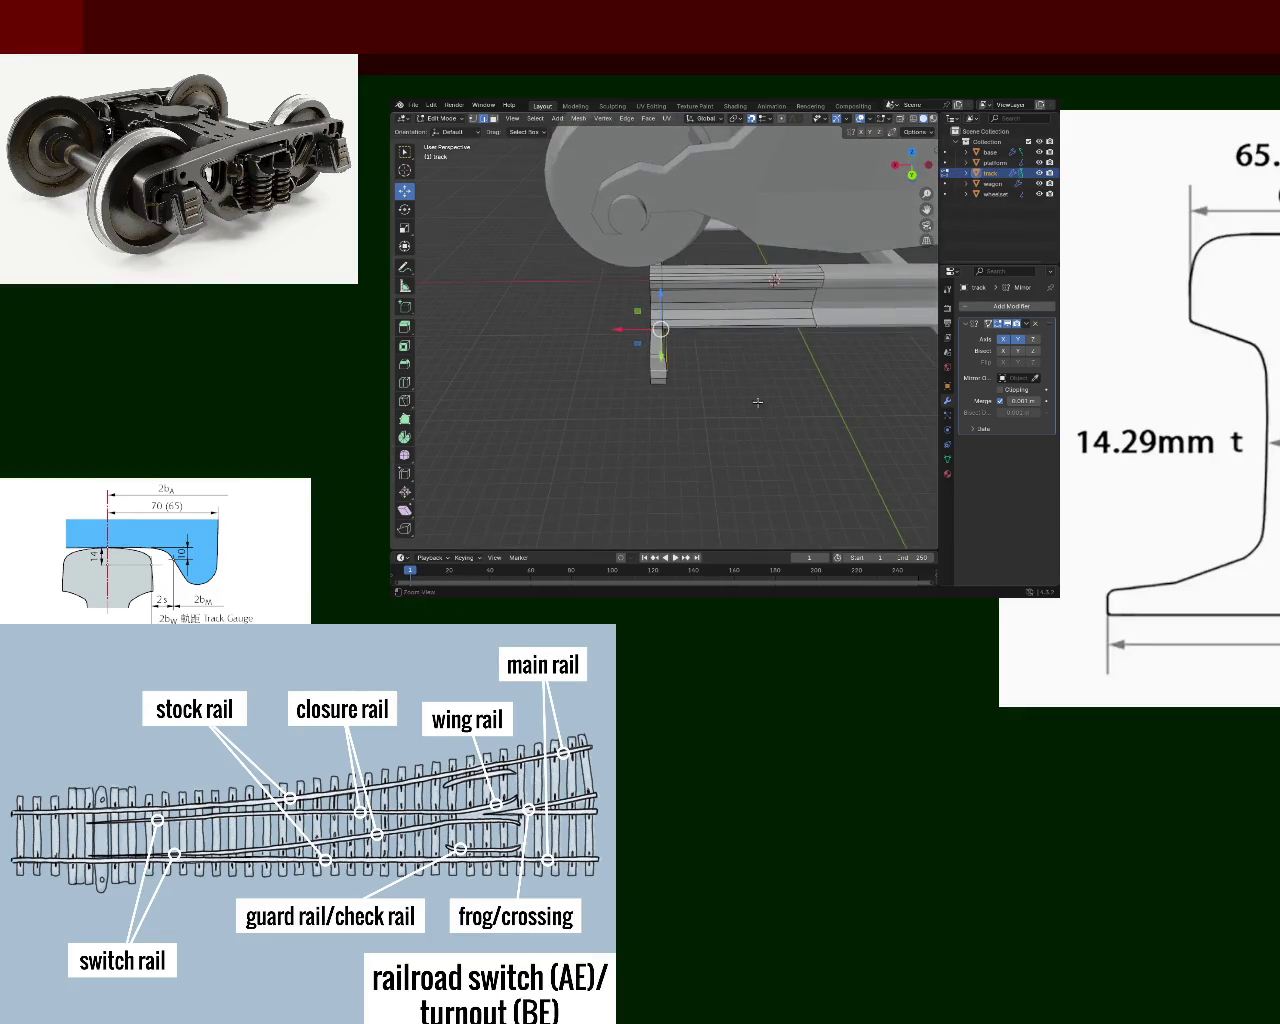
{"action": "scroll", "coordinate": [742, 340], "scroll_direction": "up", "scroll_amount": 2}
{"action": "scroll", "coordinate": [740, 340], "scroll_direction": "down", "scroll_amount": 1}
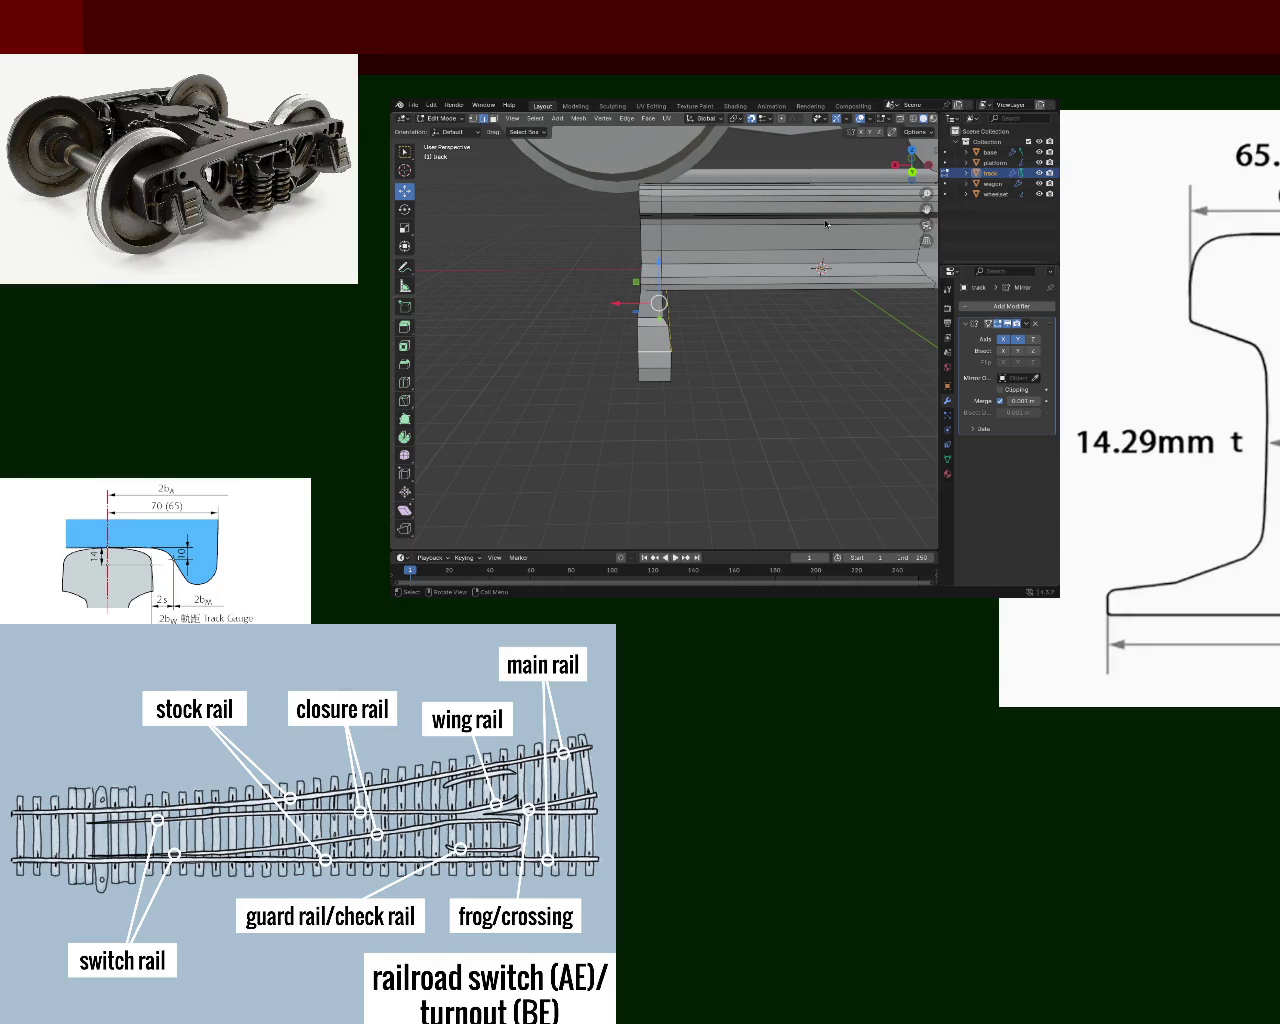
{"action": "mouse_move", "coordinate": [617, 214]}
{"action": "middle_mouse_down"}
{"action": "mouse_move", "coordinate": [507, 369]}
{"action": "mouse_move", "coordinate": [674, 288]}
{"action": "mouse_move", "coordinate": [731, 410]}
{"action": "middle_mouse_up"}
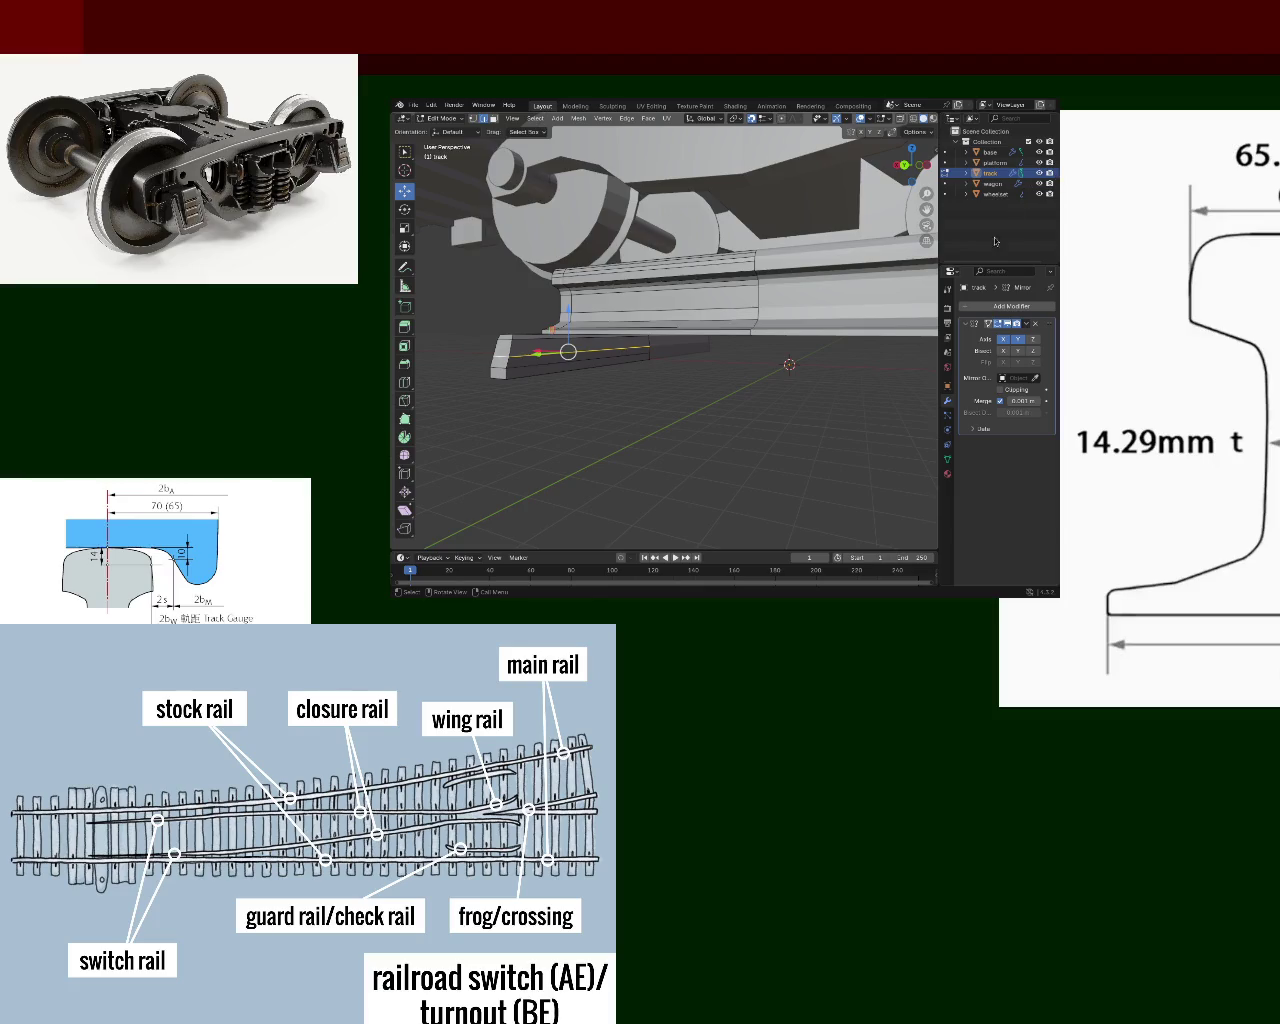
{"action": "mouse_move", "coordinate": [806, 208]}
{"action": "middle_mouse_down"}
{"action": "mouse_move", "coordinate": [760, 300]}
{"action": "mouse_move", "coordinate": [597, 320]}
{"action": "mouse_move", "coordinate": [703, 311]}
{"action": "mouse_move", "coordinate": [685, 317]}
{"action": "mouse_move", "coordinate": [738, 360]}
{"action": "mouse_move", "coordinate": [724, 359]}
{"action": "mouse_move", "coordinate": [742, 348]}
{"action": "mouse_move", "coordinate": [764, 371]}
{"action": "mouse_move", "coordinate": [735, 354]}
{"action": "middle_mouse_up"}
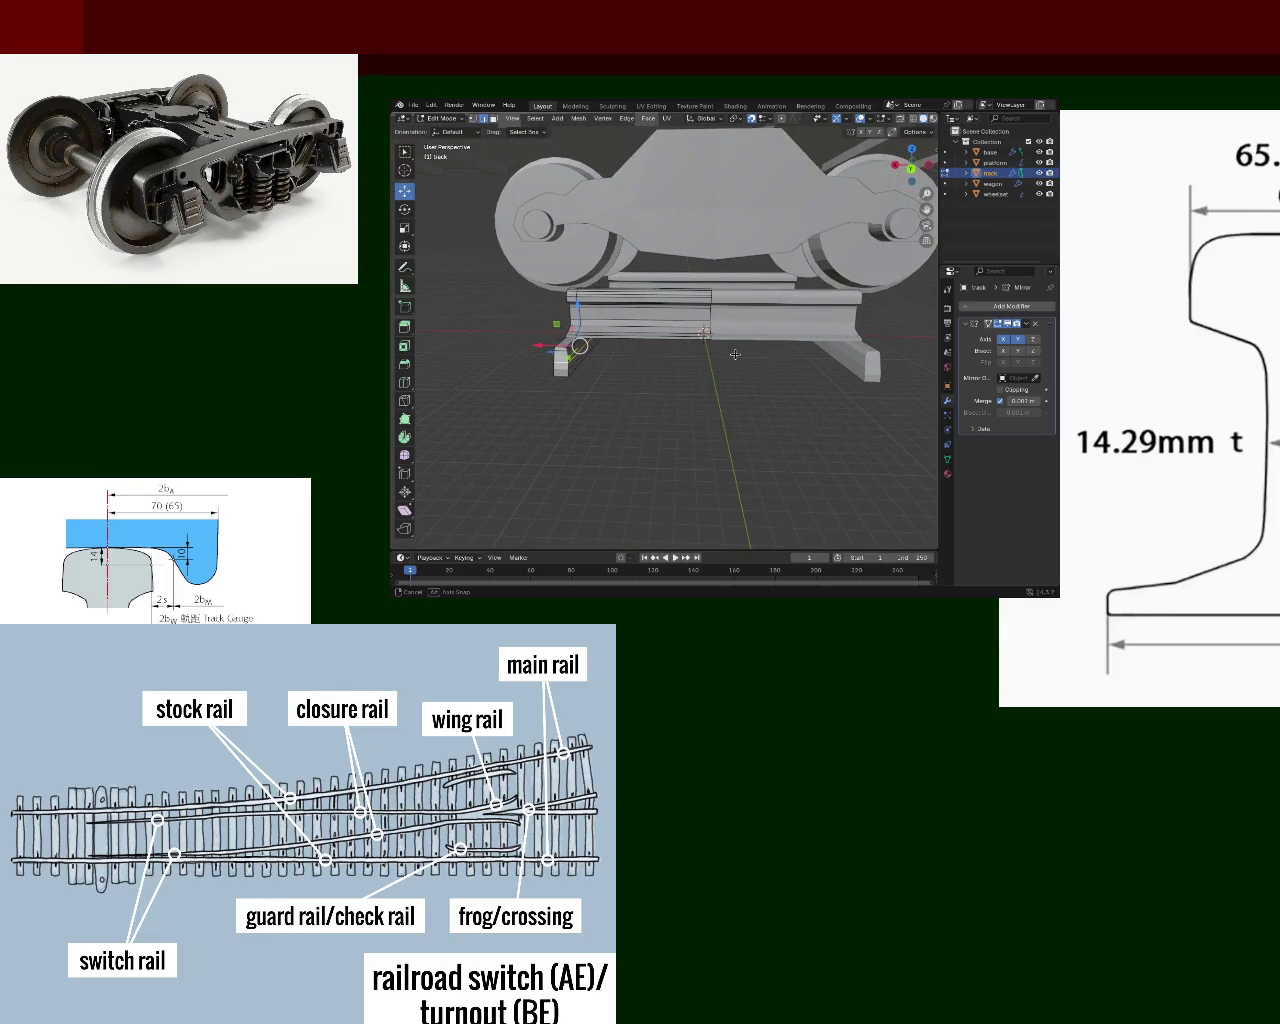
{"action": "middle_click_drag", "start_coordinate": [735, 354], "coordinate": [735, 354]}
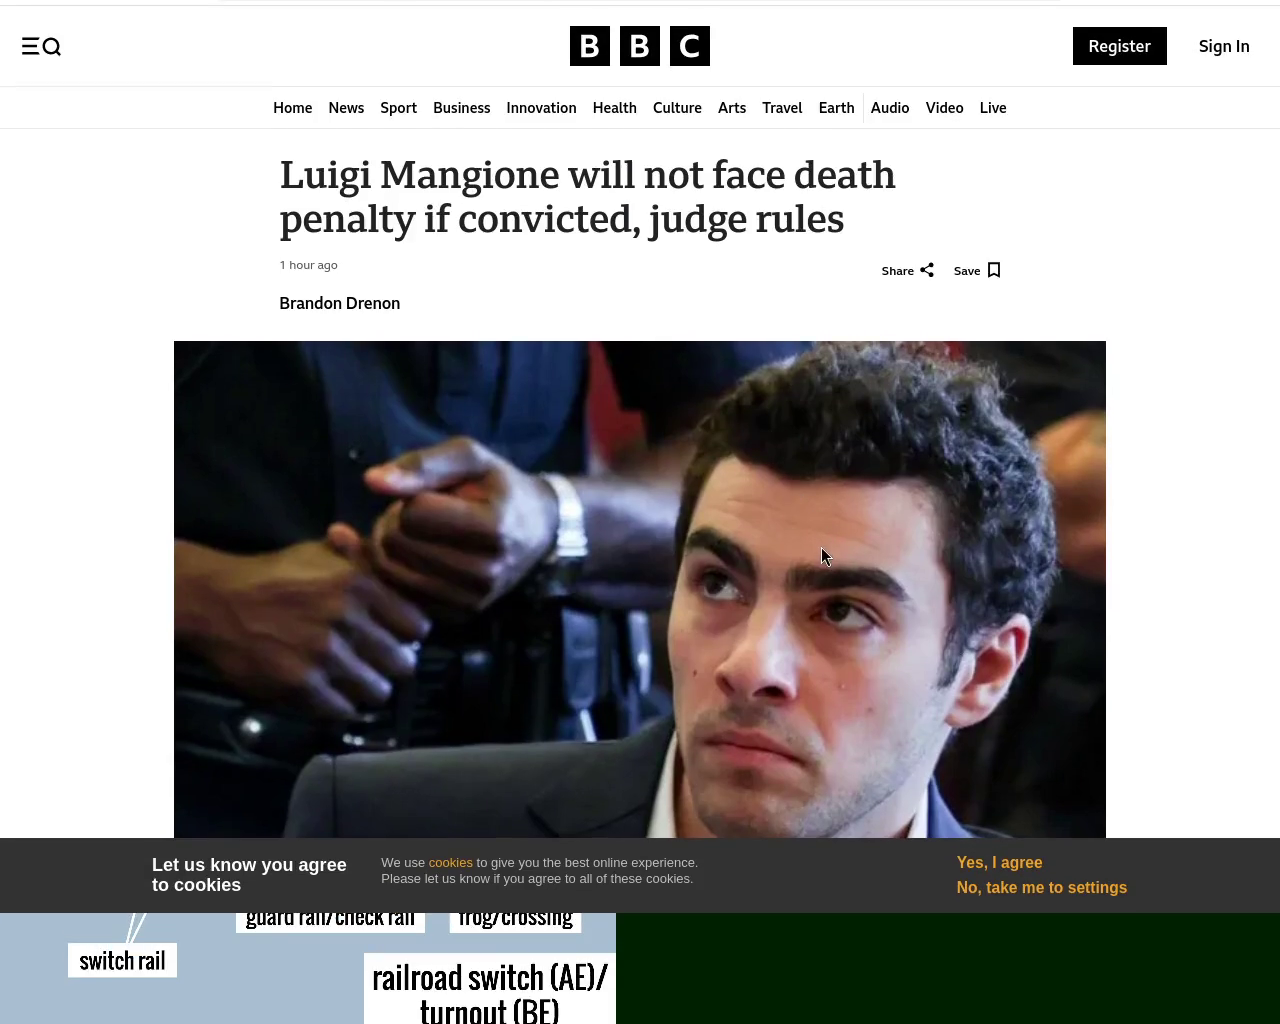
{"action": "scroll", "coordinate": [895, 529], "scroll_direction": "down", "scroll_amount": 3}
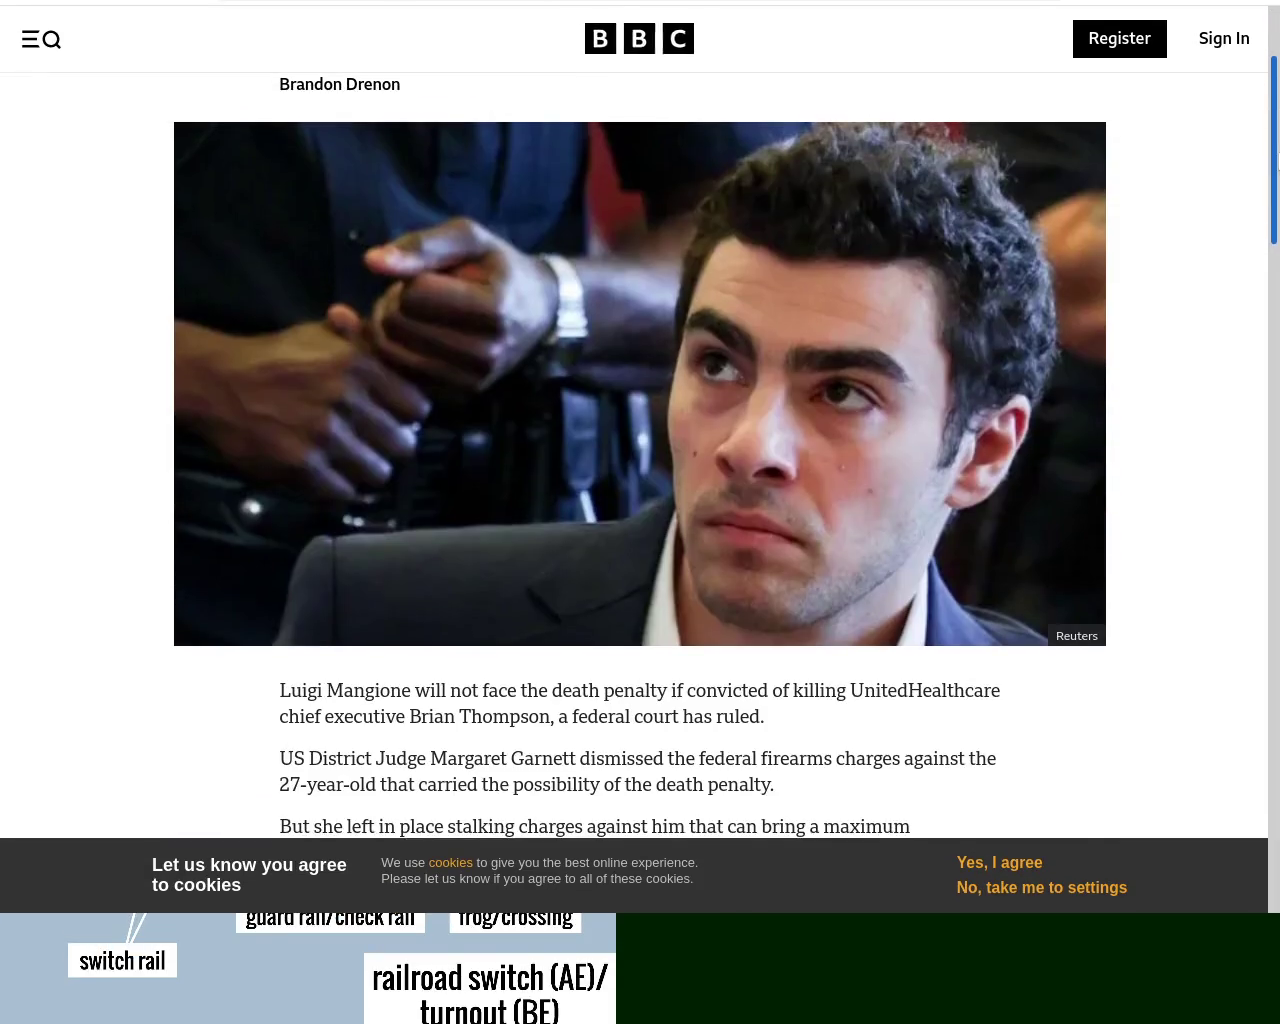
{"action": "scroll", "coordinate": [640, 476], "scroll_direction": "up", "scroll_amount": 3}
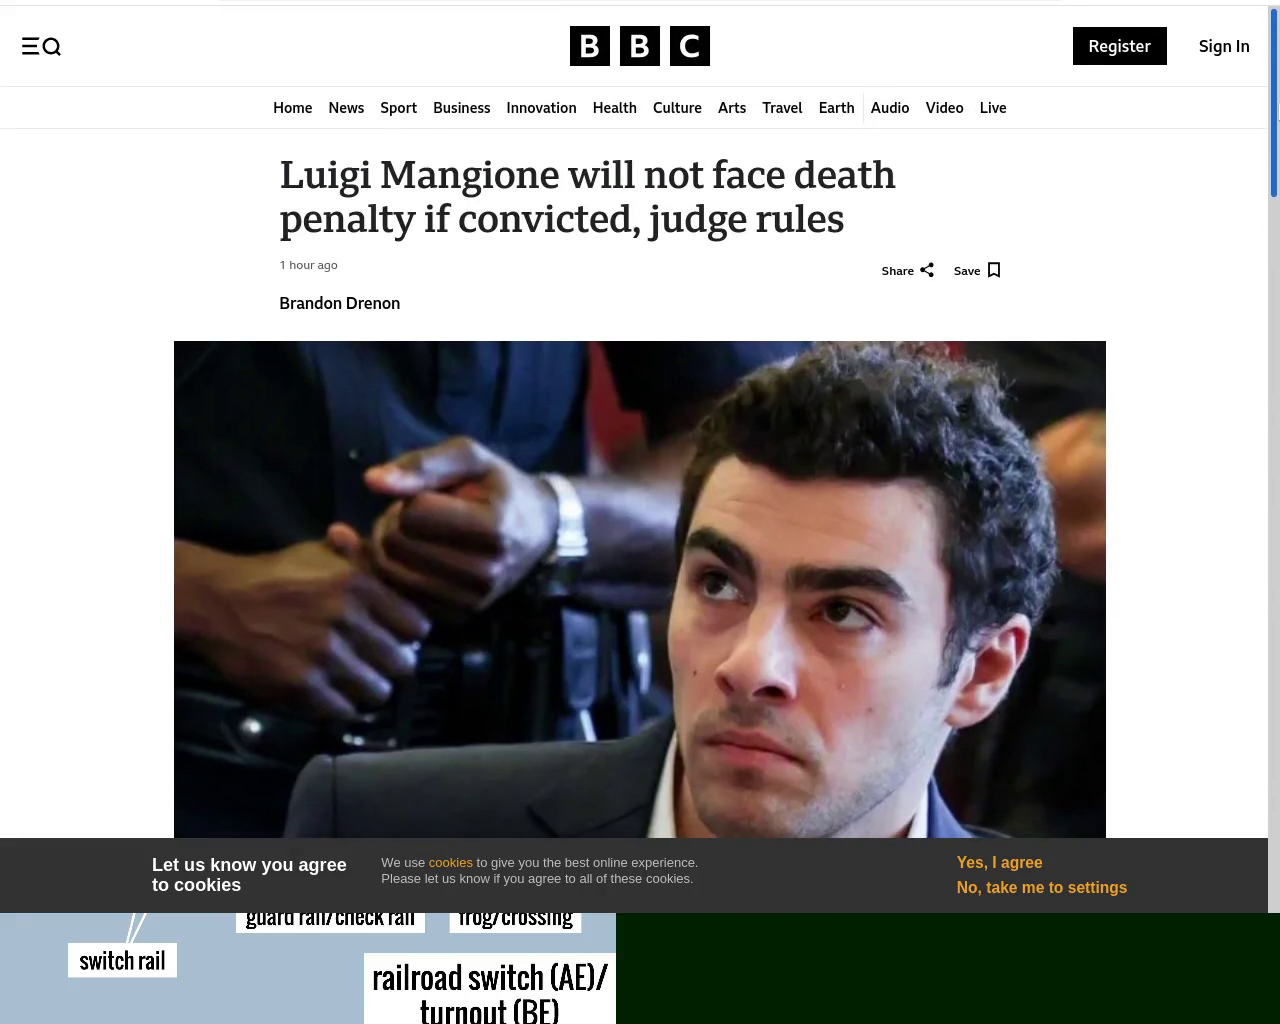
{"action": "scroll", "coordinate": [640, 469], "scroll_direction": "down", "scroll_amount": 1}
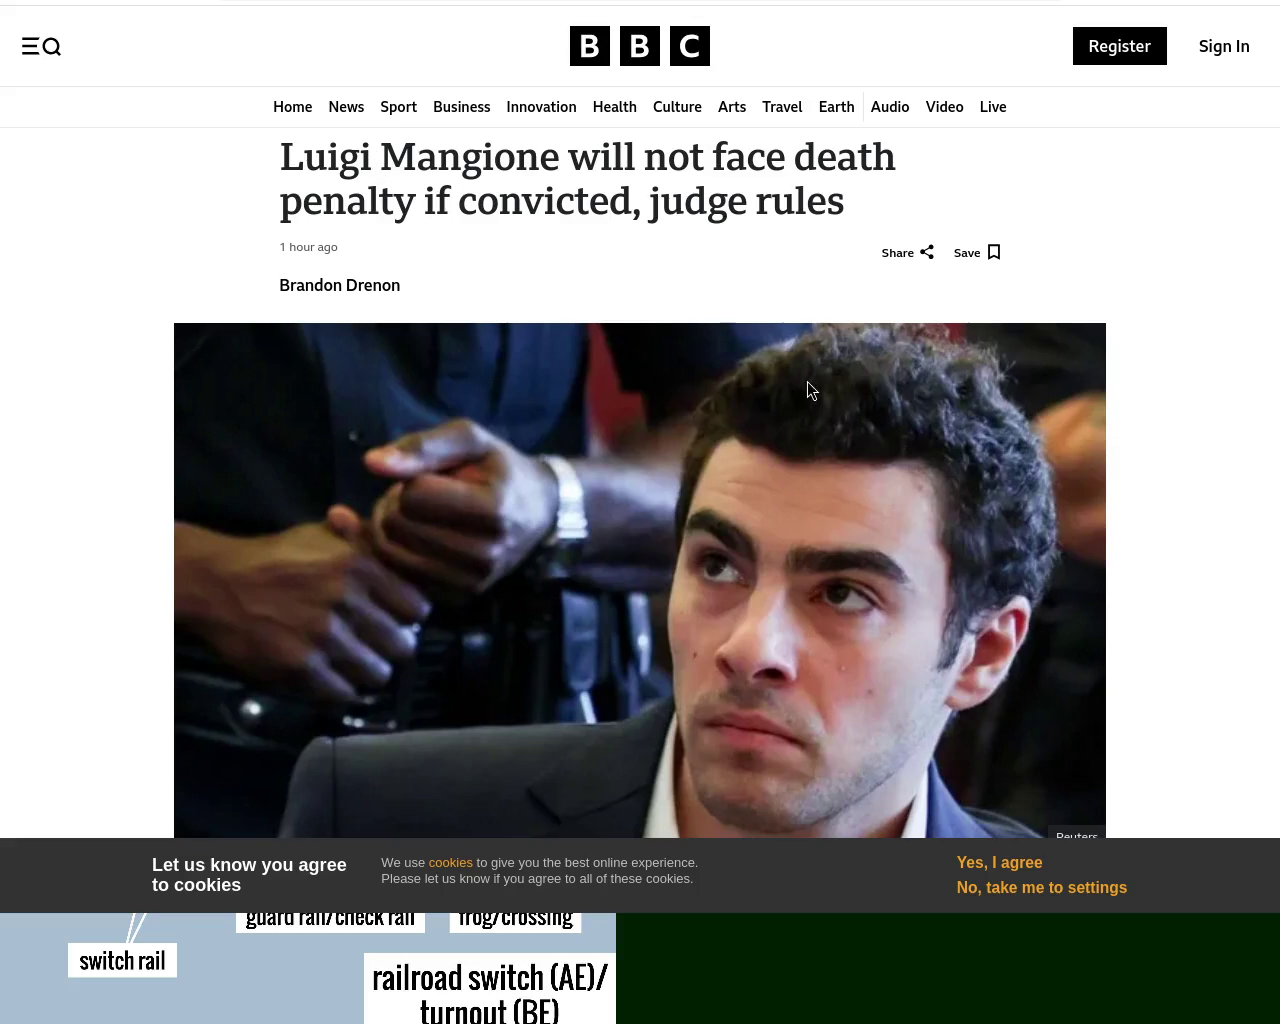
- Scroll through the BBC News article, highlighting its opening sentence, then return to Blender
{"action": "left_click_drag", "start_coordinate": [1274, 130], "coordinate": [1275, 279]}
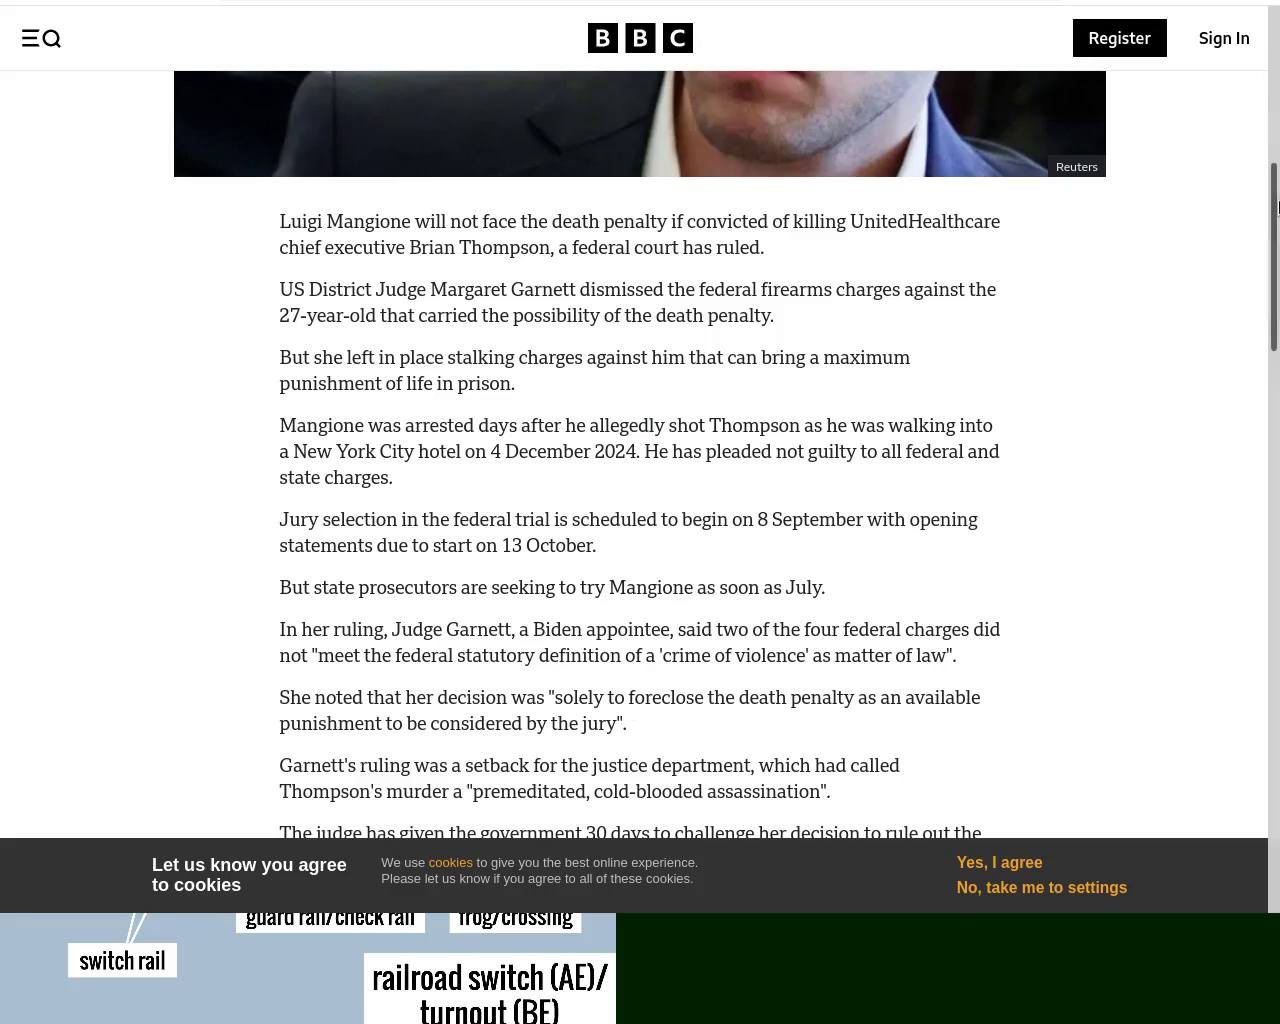
{"action": "scroll", "coordinate": [1270, 300], "scroll_direction": "up", "scroll_amount": 5}
{"action": "scroll", "coordinate": [1262, 212], "scroll_direction": "down", "scroll_amount": 5}
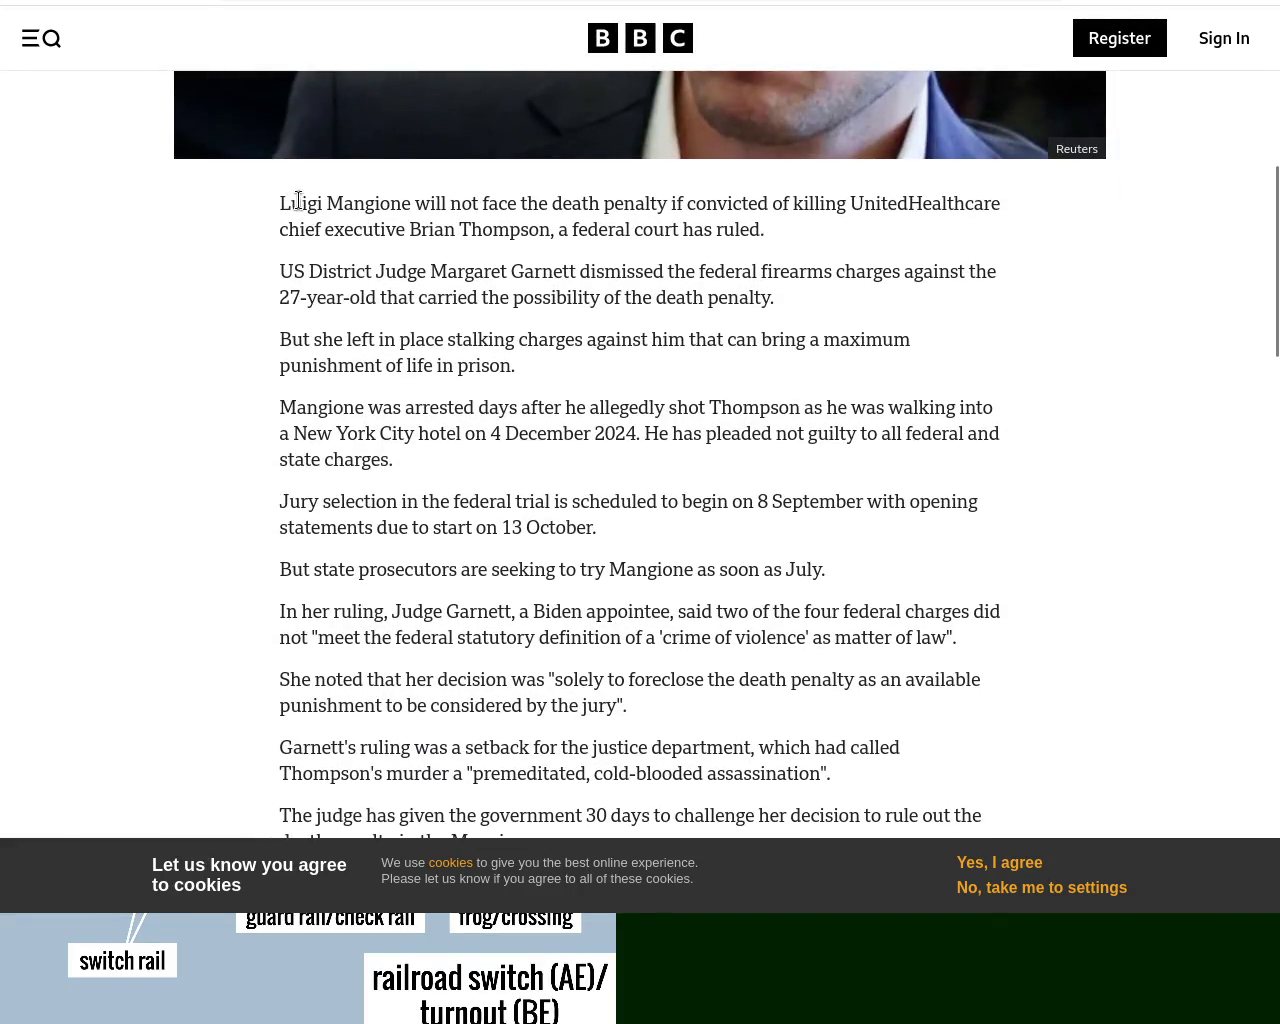
{"action": "mouse_move", "coordinate": [498, 205]}
{"action": "left_mouse_down"}
{"action": "mouse_move", "coordinate": [878, 210]}
{"action": "mouse_move", "coordinate": [475, 234]}
{"action": "mouse_move", "coordinate": [766, 231]}
{"action": "left_mouse_up"}
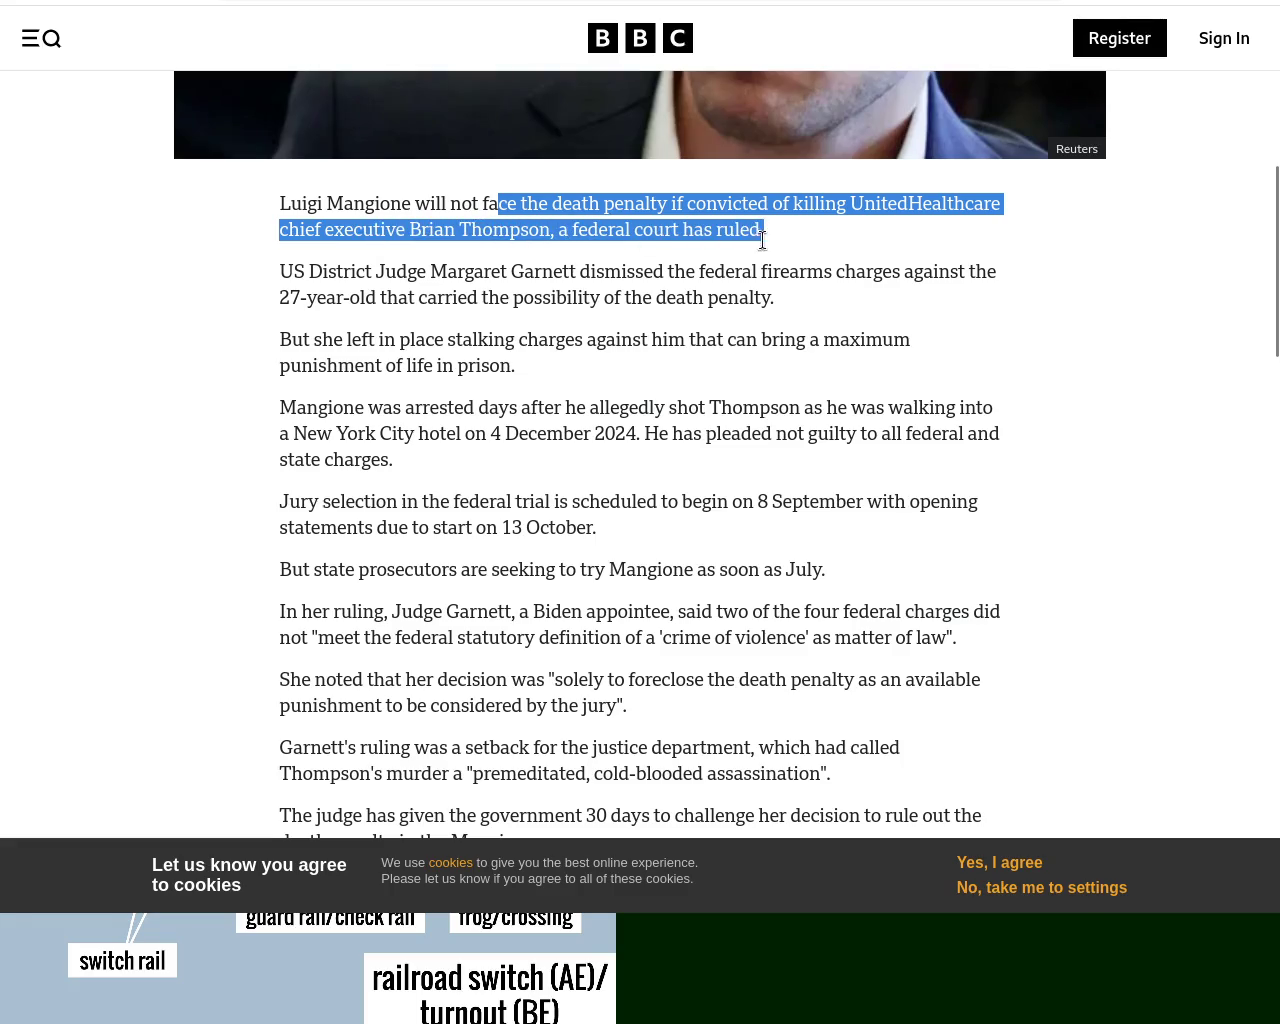
{"action": "left_click", "coordinate": [848, 250]}
{"action": "scroll", "coordinate": [1104, 283], "scroll_direction": "up", "scroll_amount": 5}
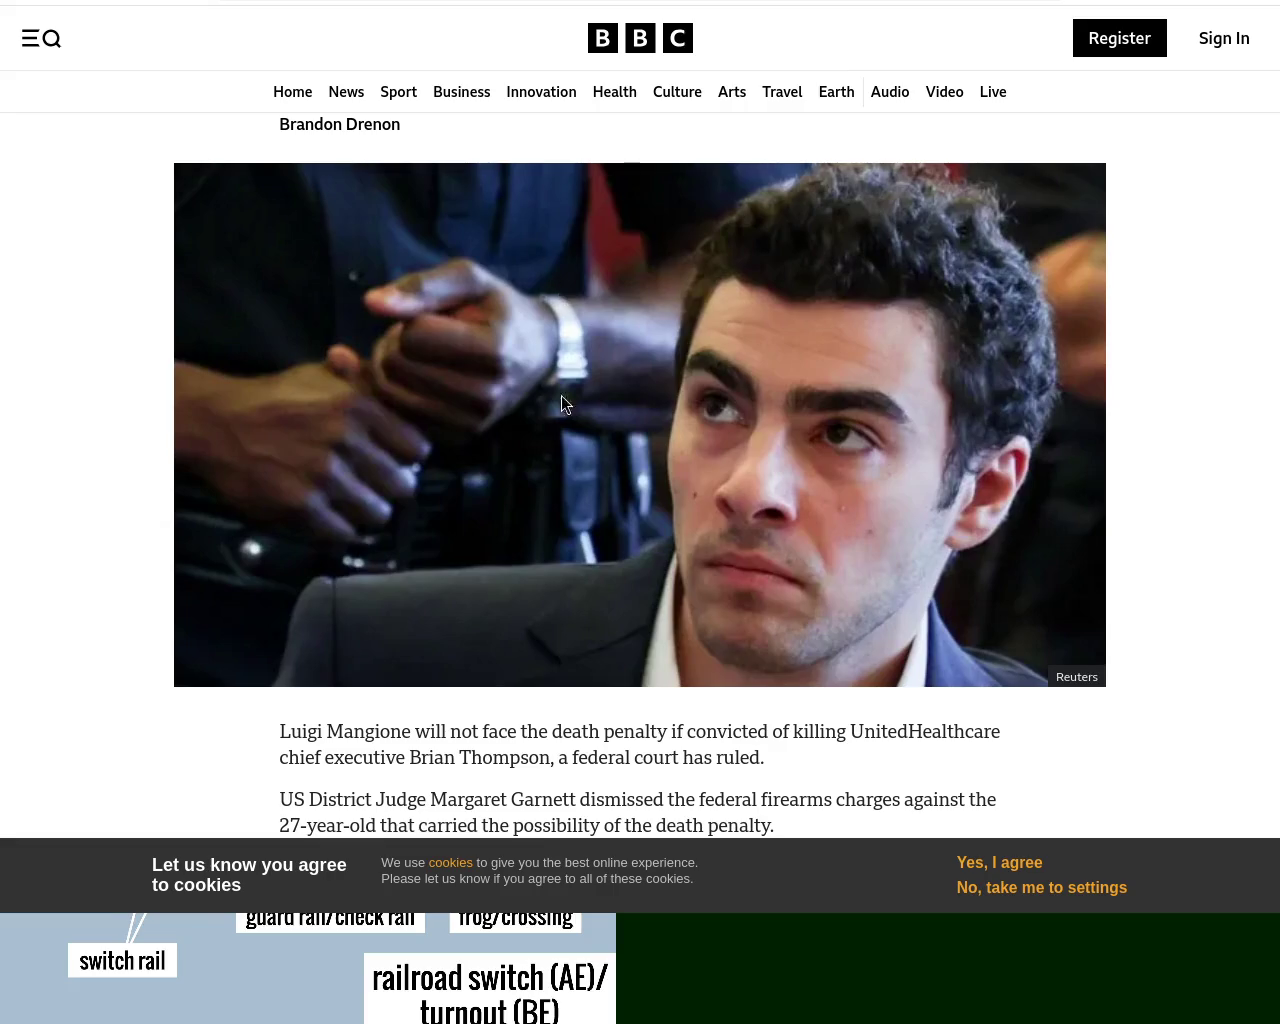
{"action": "scroll", "coordinate": [1266, 189], "scroll_direction": "up", "scroll_amount": 2}
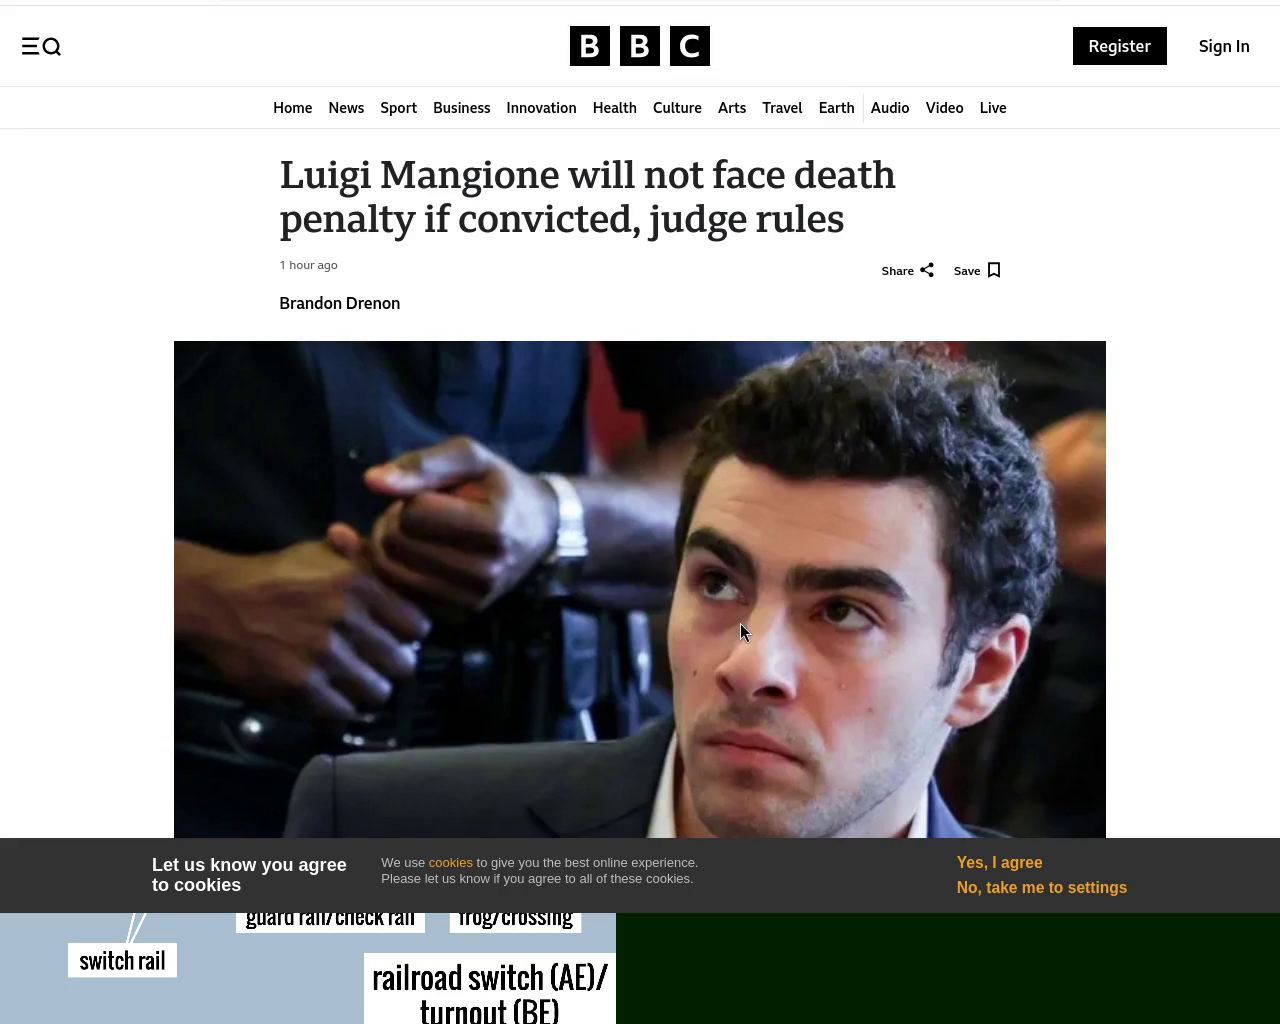
{"action": "left_click_drag", "start_coordinate": [1271, 80], "coordinate": [1276, 148]}
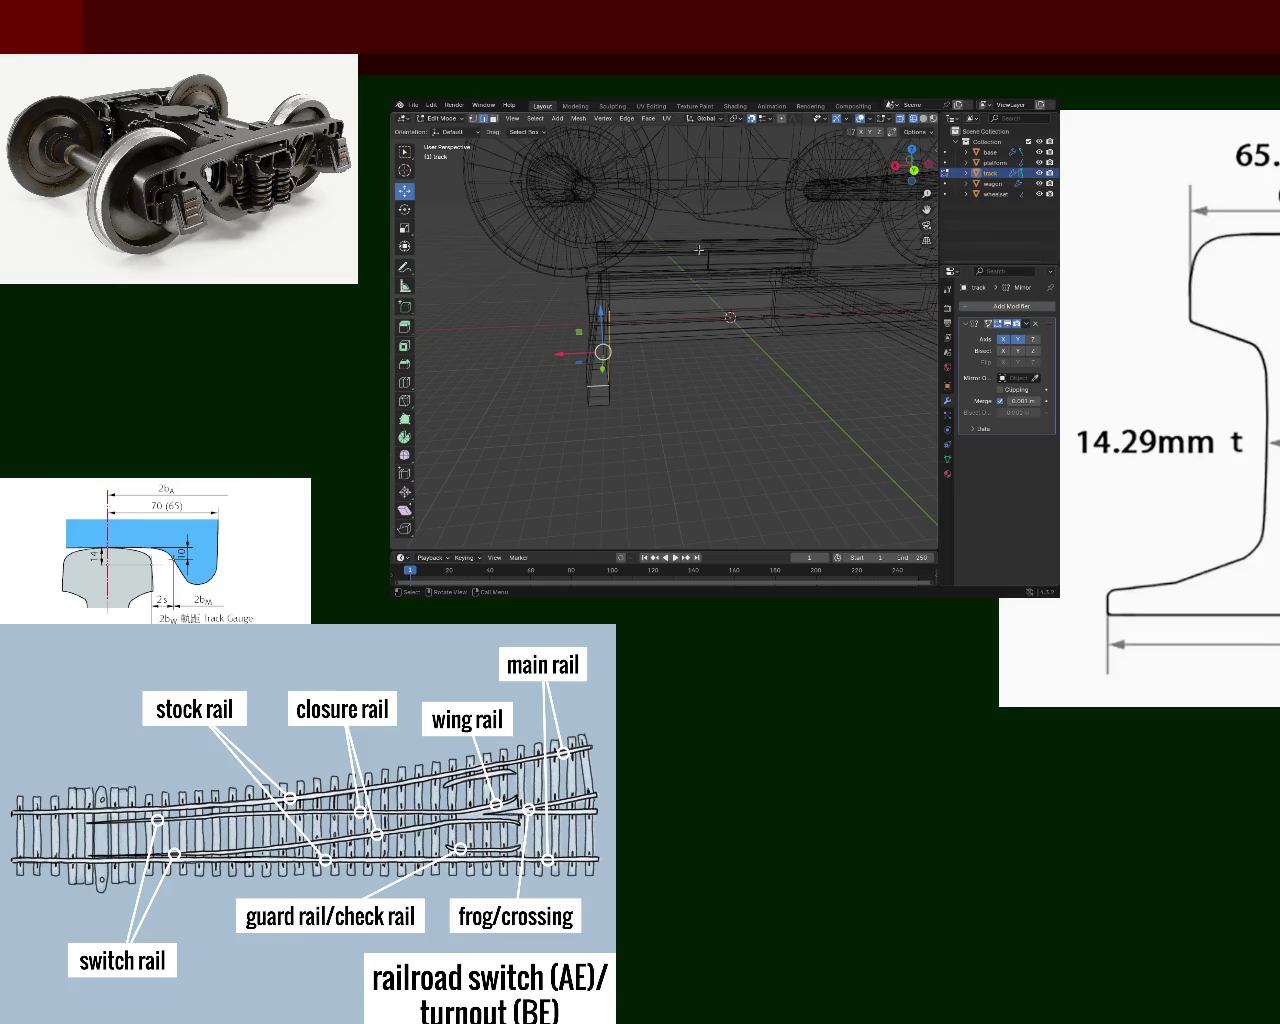
- Undo an accidental change to the rail mesh and go back to wireframe shading
{"action": "left_click", "coordinate": [923, 119]}
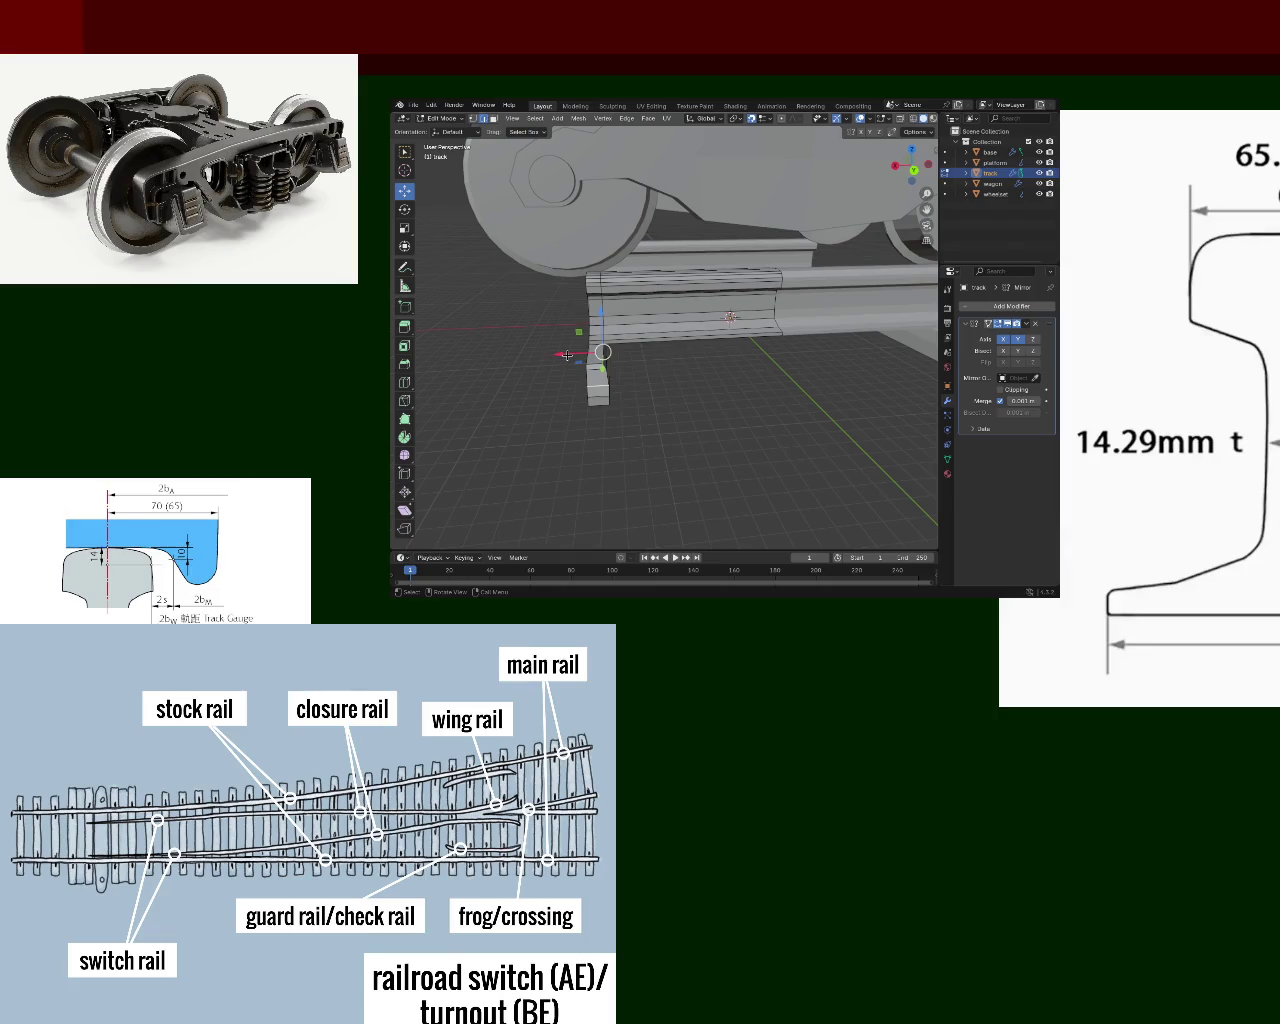
{"action": "right_click", "coordinate": [570, 300], "text": "ctrl"}
{"action": "key", "text": "ctrl+z"}
{"action": "left_click", "coordinate": [914, 121]}
- Box-select the whole rail mesh, move it along X, then view it in solid shading
{"action": "left_click_drag", "start_coordinate": [653, 445], "coordinate": [546, 232]}
{"action": "key", "text": "g"}
{"action": "key", "text": "x"}
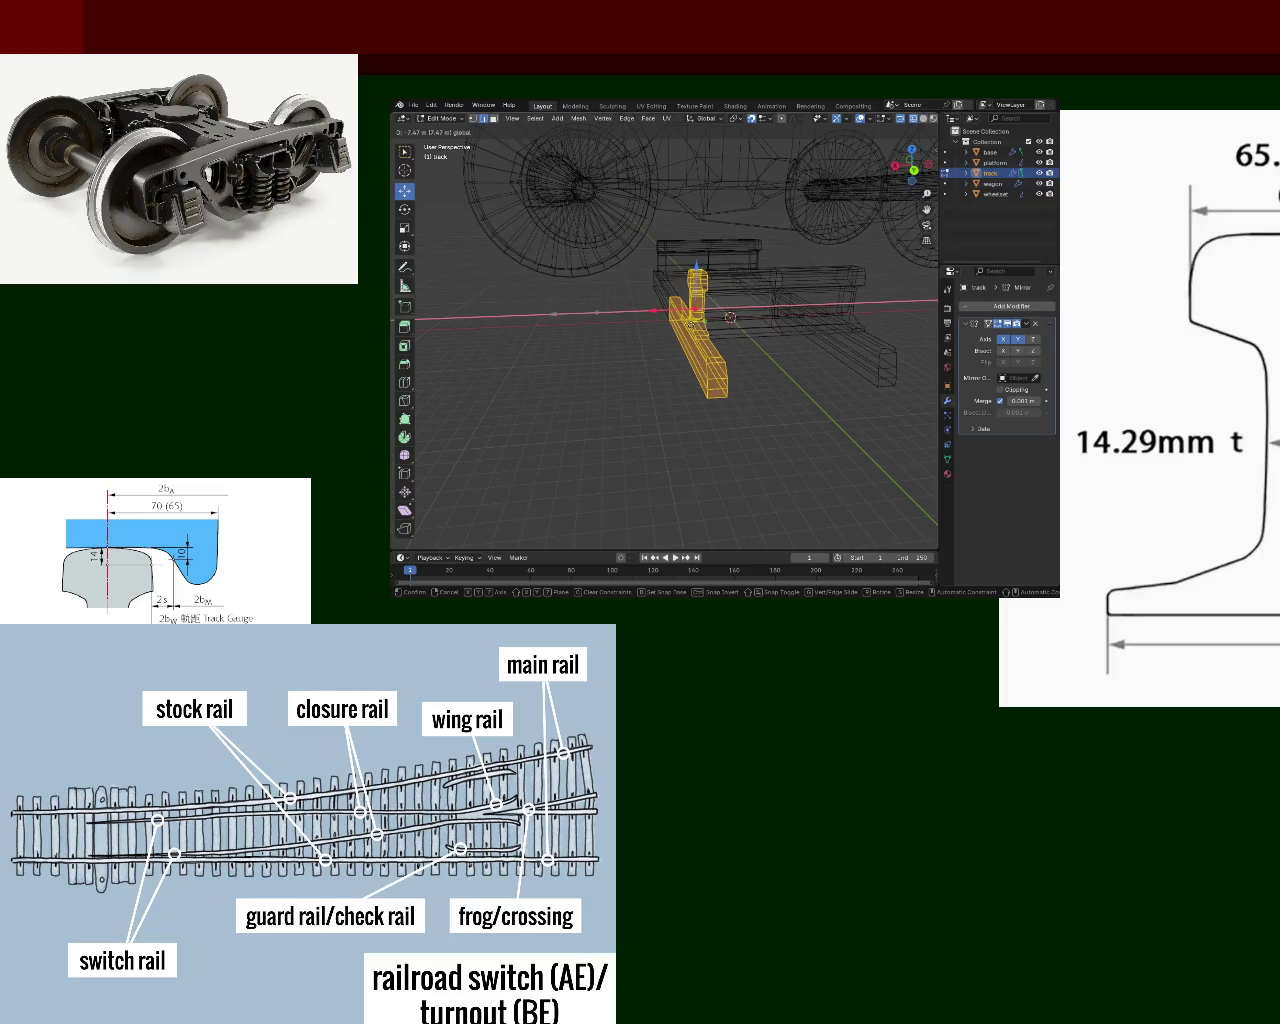
{"action": "key", "text": "Return"}
{"action": "middle_click_drag", "start_coordinate": [760, 310], "coordinate": [806, 302]}
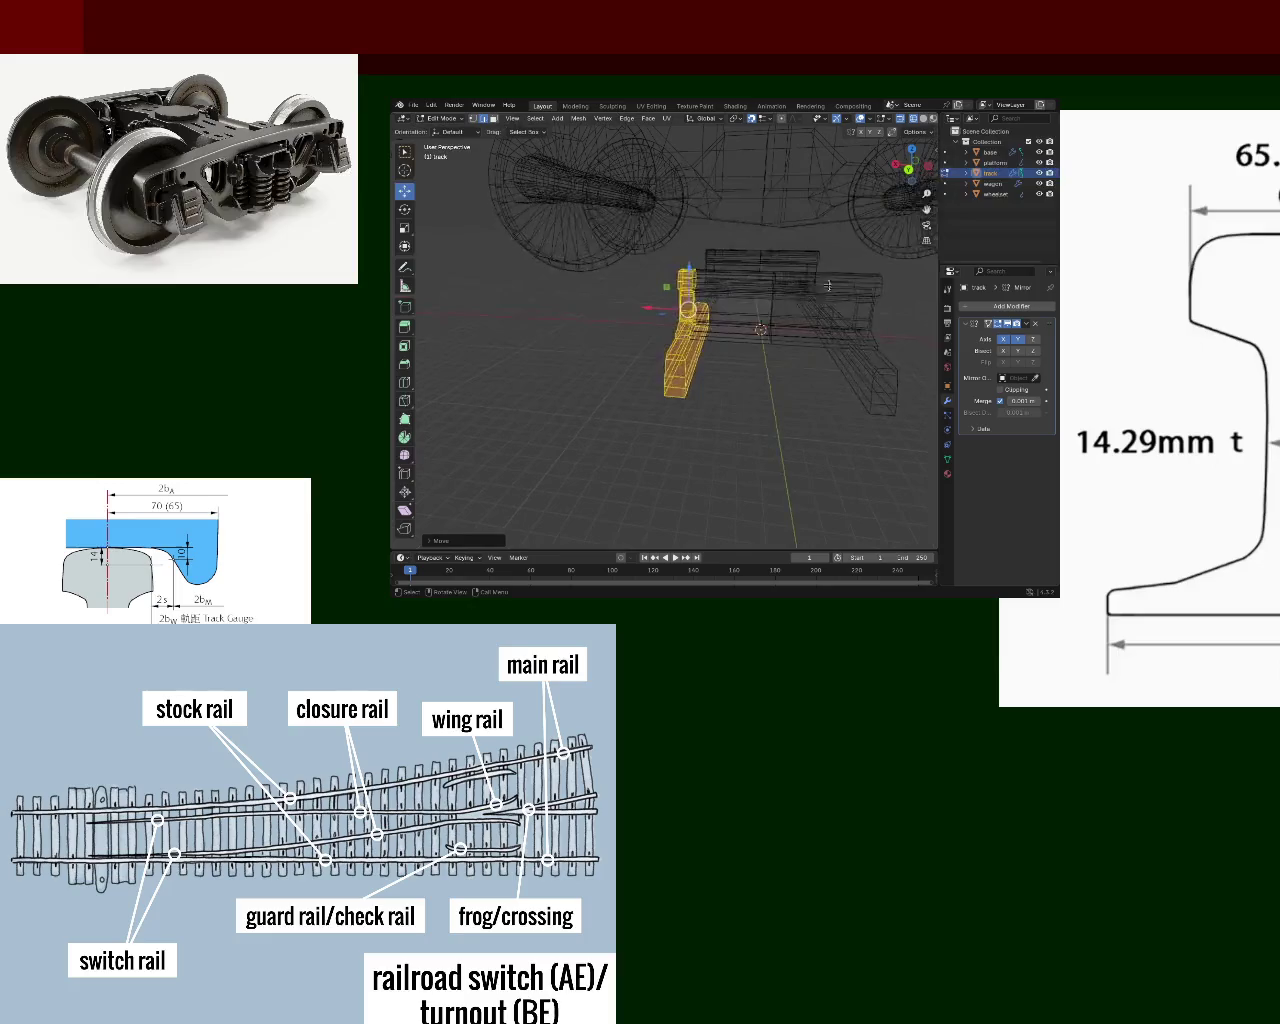
{"action": "left_click", "coordinate": [920, 118]}
{"action": "mouse_move", "coordinate": [810, 290]}
{"action": "middle_mouse_down"}
{"action": "mouse_move", "coordinate": [803, 272]}
{"action": "mouse_move", "coordinate": [925, 229]}
{"action": "mouse_move", "coordinate": [792, 248]}
{"action": "mouse_move", "coordinate": [810, 235]}
{"action": "middle_mouse_up"}
- Select a single edge of the rail base and slide it about 0.47 m along X
{"action": "middle_click_drag", "start_coordinate": [675, 291], "coordinate": [698, 311]}
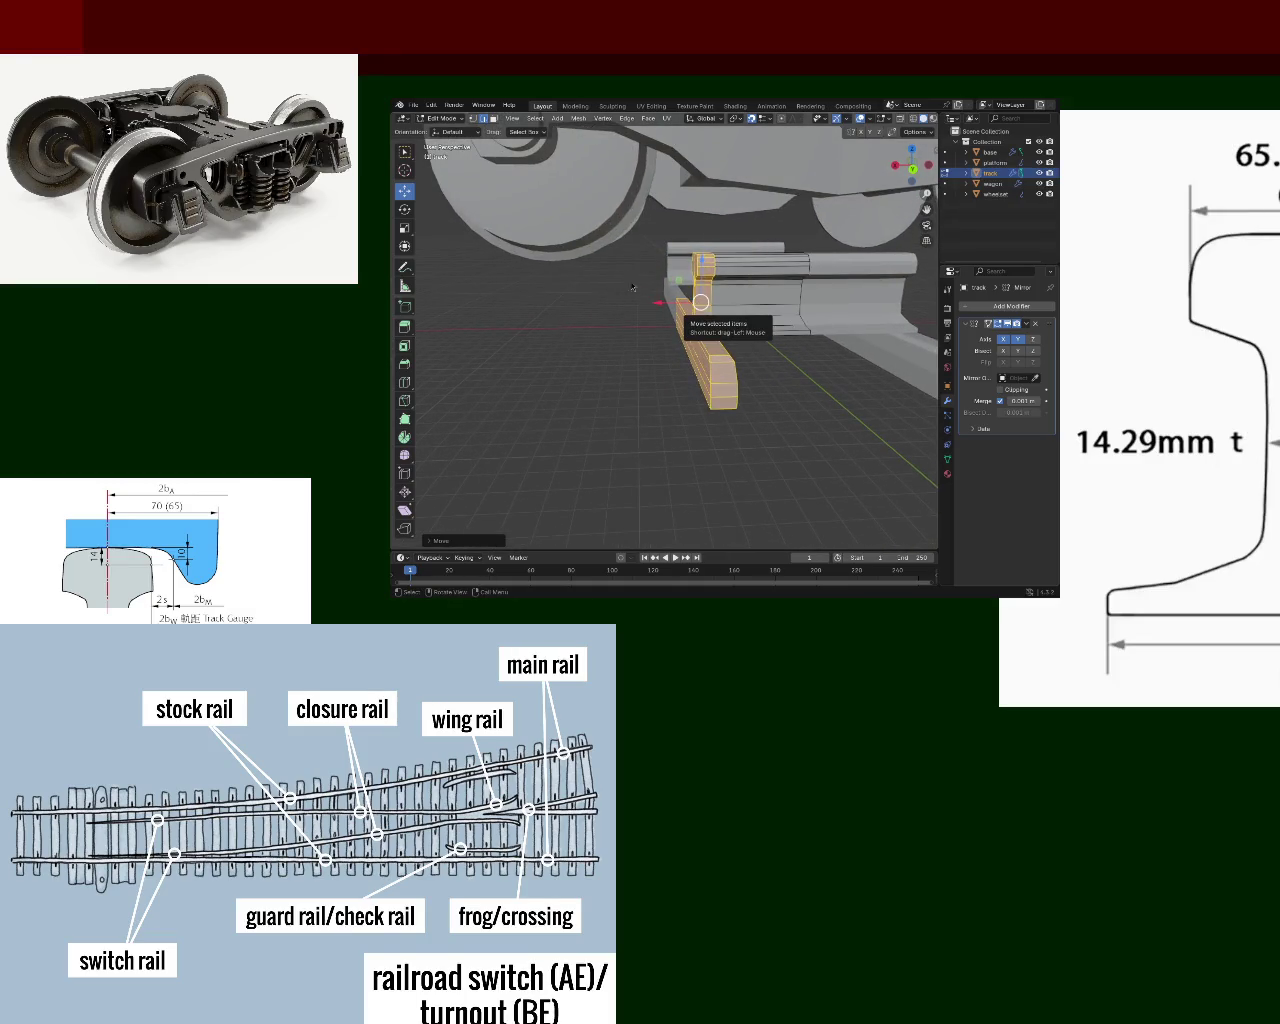
{"action": "mouse_move", "coordinate": [809, 353]}
{"action": "middle_mouse_down"}
{"action": "mouse_move", "coordinate": [735, 359]}
{"action": "mouse_move", "coordinate": [769, 307]}
{"action": "middle_mouse_up"}
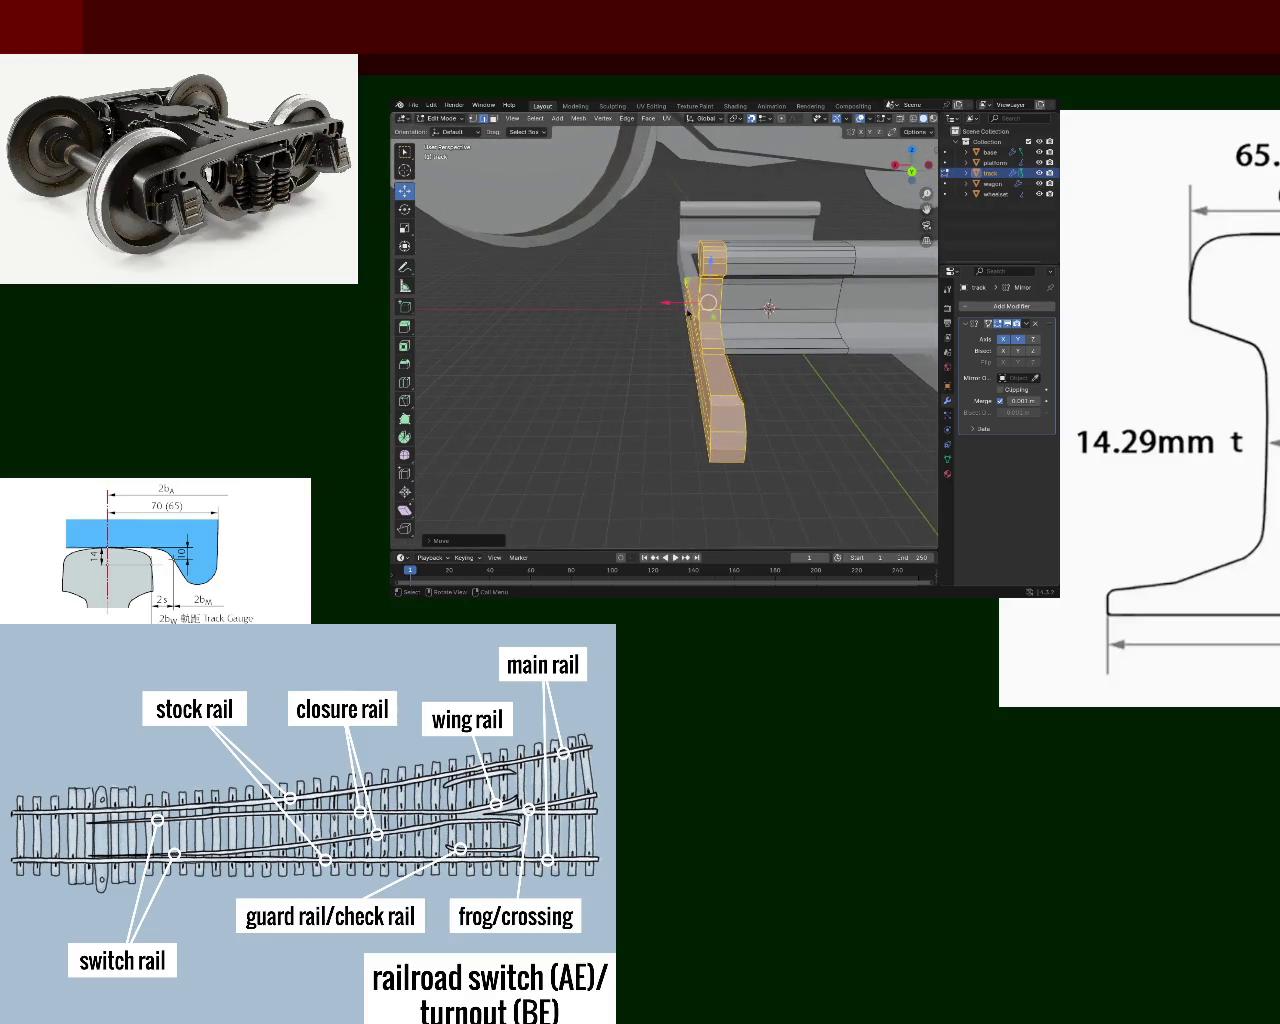
{"action": "mouse_move", "coordinate": [864, 320]}
{"action": "middle_mouse_down"}
{"action": "mouse_move", "coordinate": [844, 361]}
{"action": "mouse_move", "coordinate": [721, 375]}
{"action": "mouse_move", "coordinate": [787, 345]}
{"action": "mouse_move", "coordinate": [737, 371]}
{"action": "middle_mouse_up"}
{"action": "left_click", "coordinate": [875, 392]}
{"action": "left_click", "coordinate": [792, 361]}
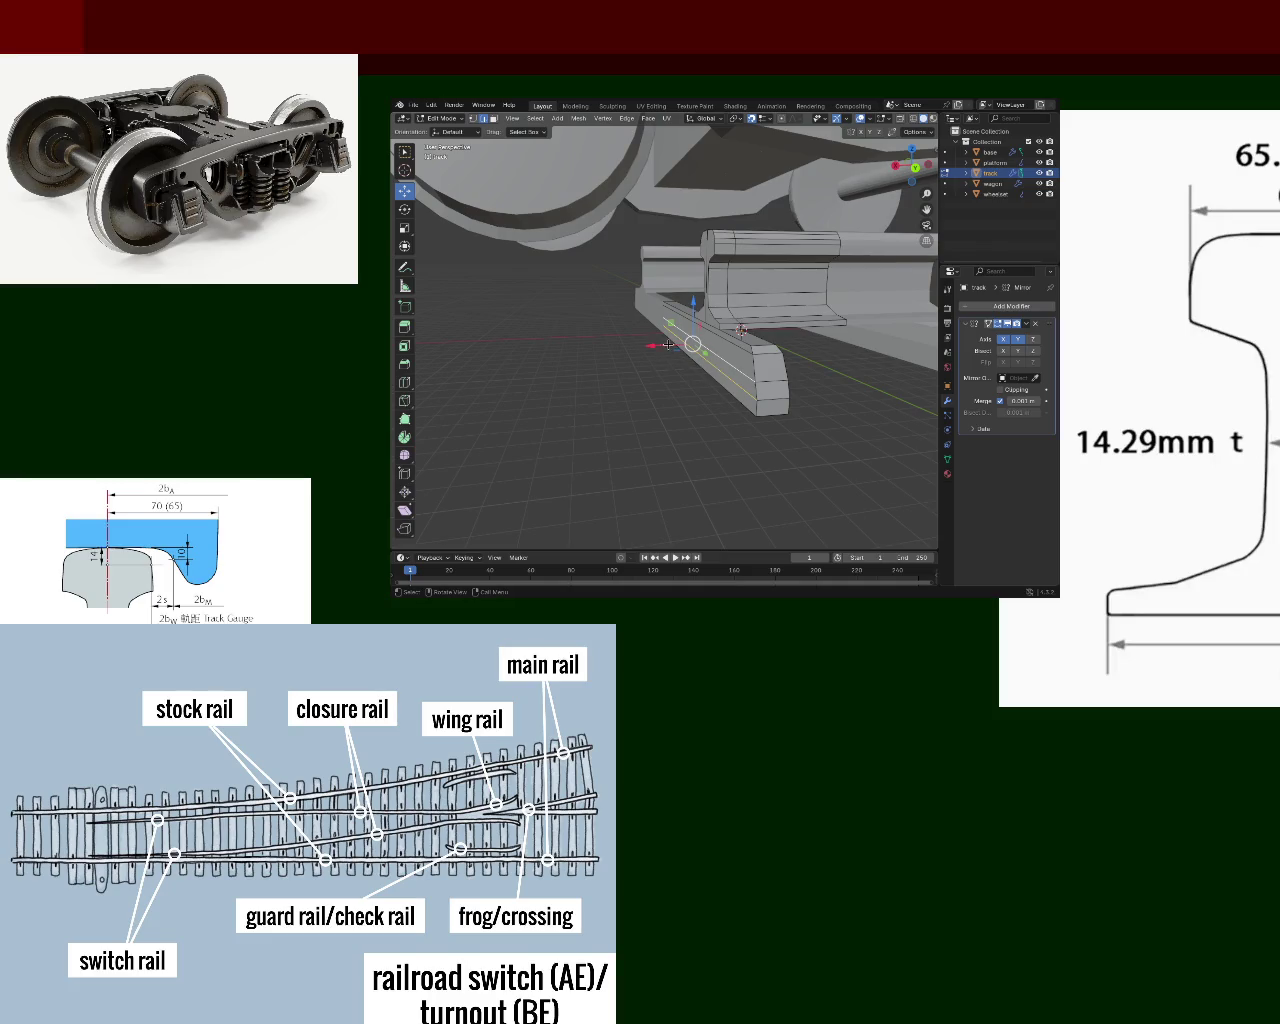
{"action": "key", "text": "g"}
{"action": "key", "text": "x"}
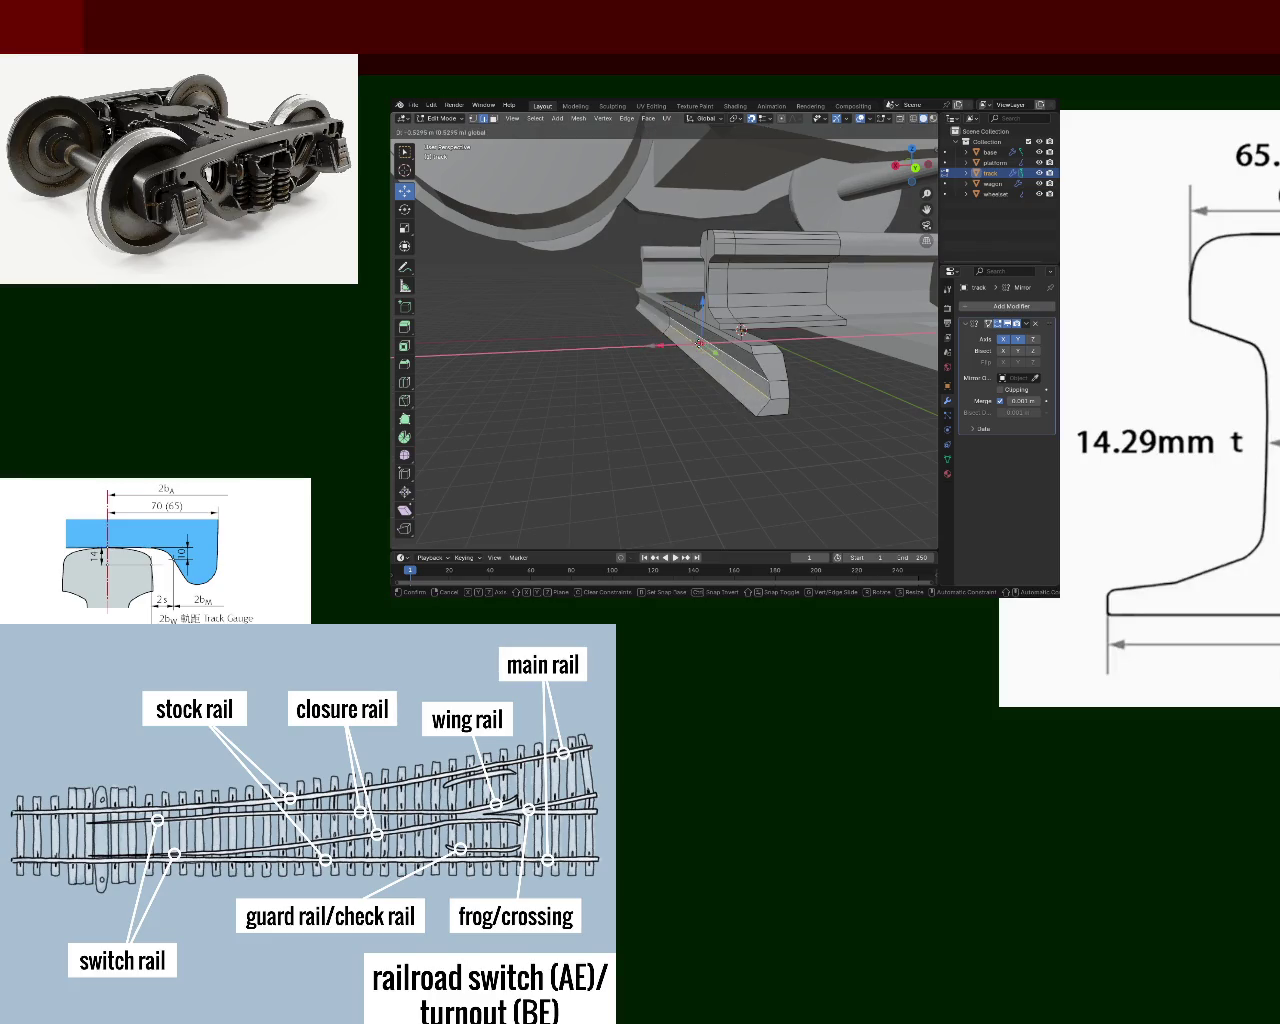
{"action": "left_click", "coordinate": [685, 343]}
{"action": "mouse_move", "coordinate": [747, 347]}
{"action": "middle_mouse_down"}
{"action": "mouse_move", "coordinate": [768, 408]}
{"action": "mouse_move", "coordinate": [684, 340]}
{"action": "middle_mouse_up"}
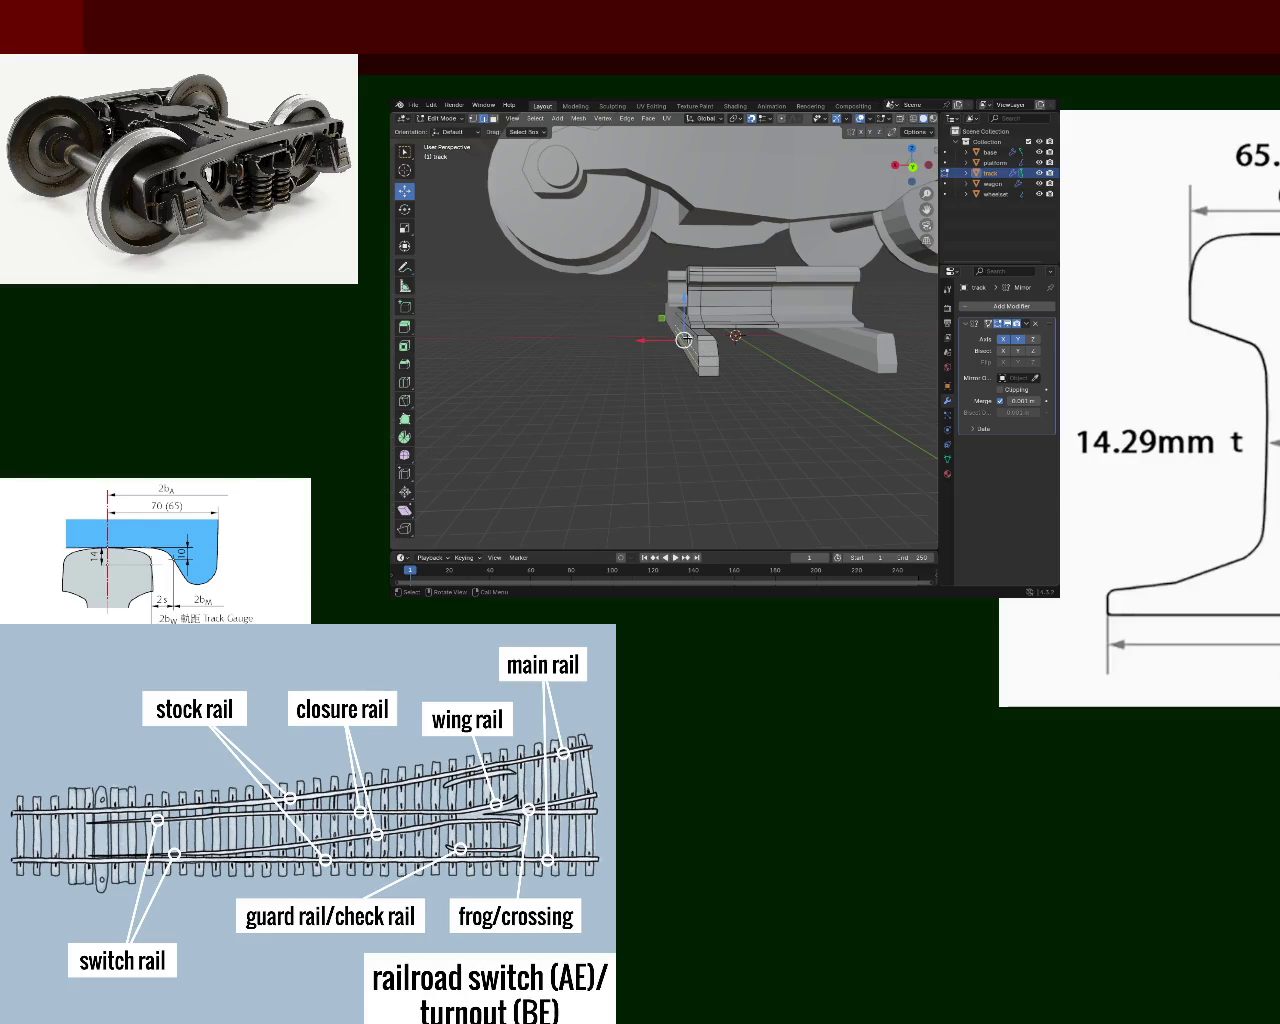
{"action": "middle_click_drag", "start_coordinate": [720, 342], "coordinate": [765, 309]}
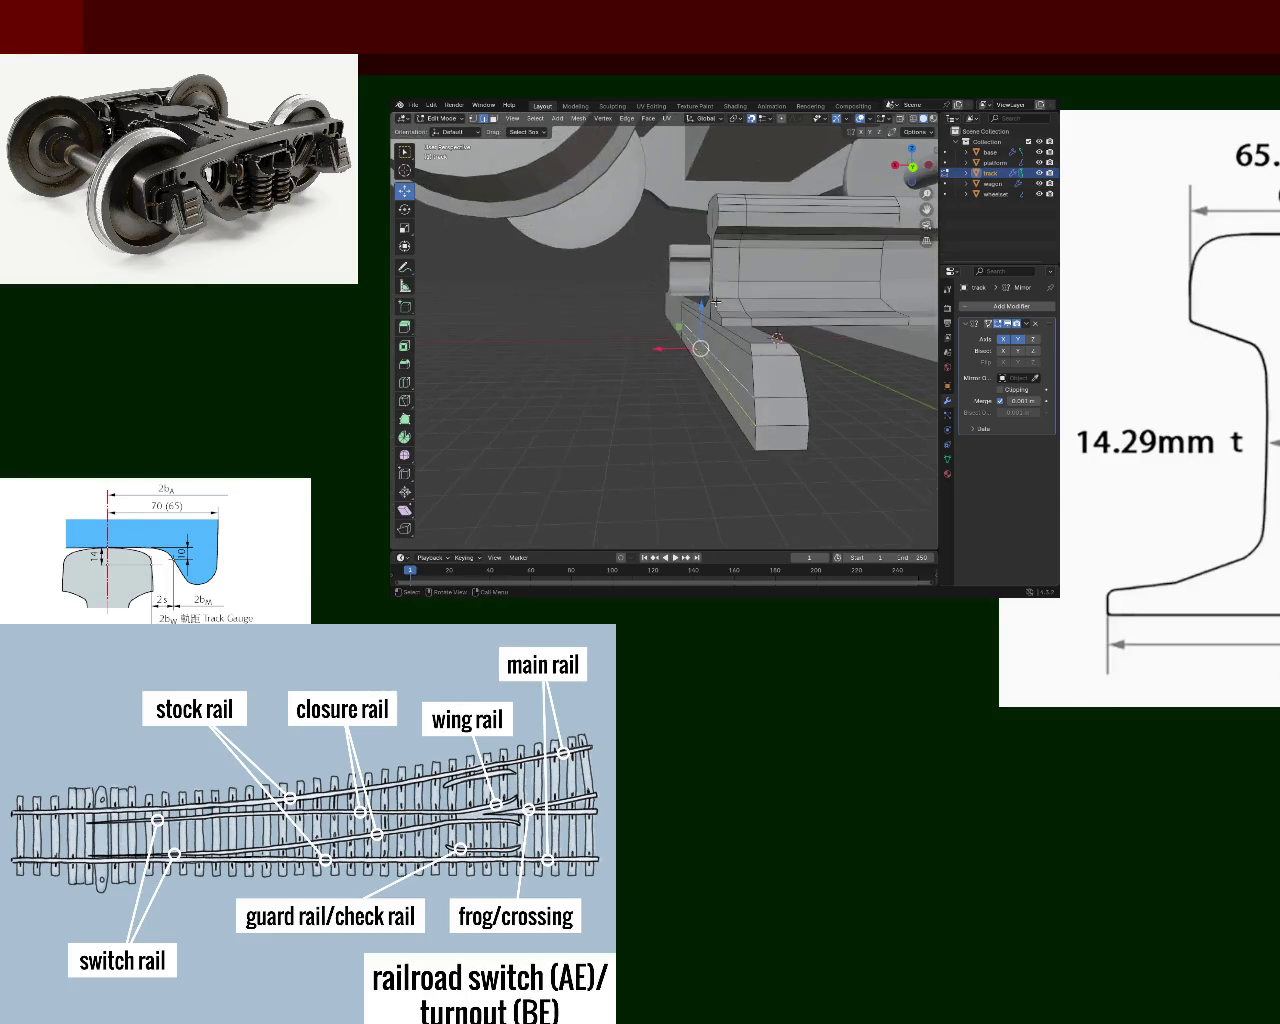
- Select the rail's end-profile face and extrude it to lengthen the rail
{"action": "left_click", "coordinate": [630, 289]}
{"action": "left_click", "coordinate": [783, 317], "text": "shift"}
{"action": "left_click", "coordinate": [714, 304], "text": "shift"}
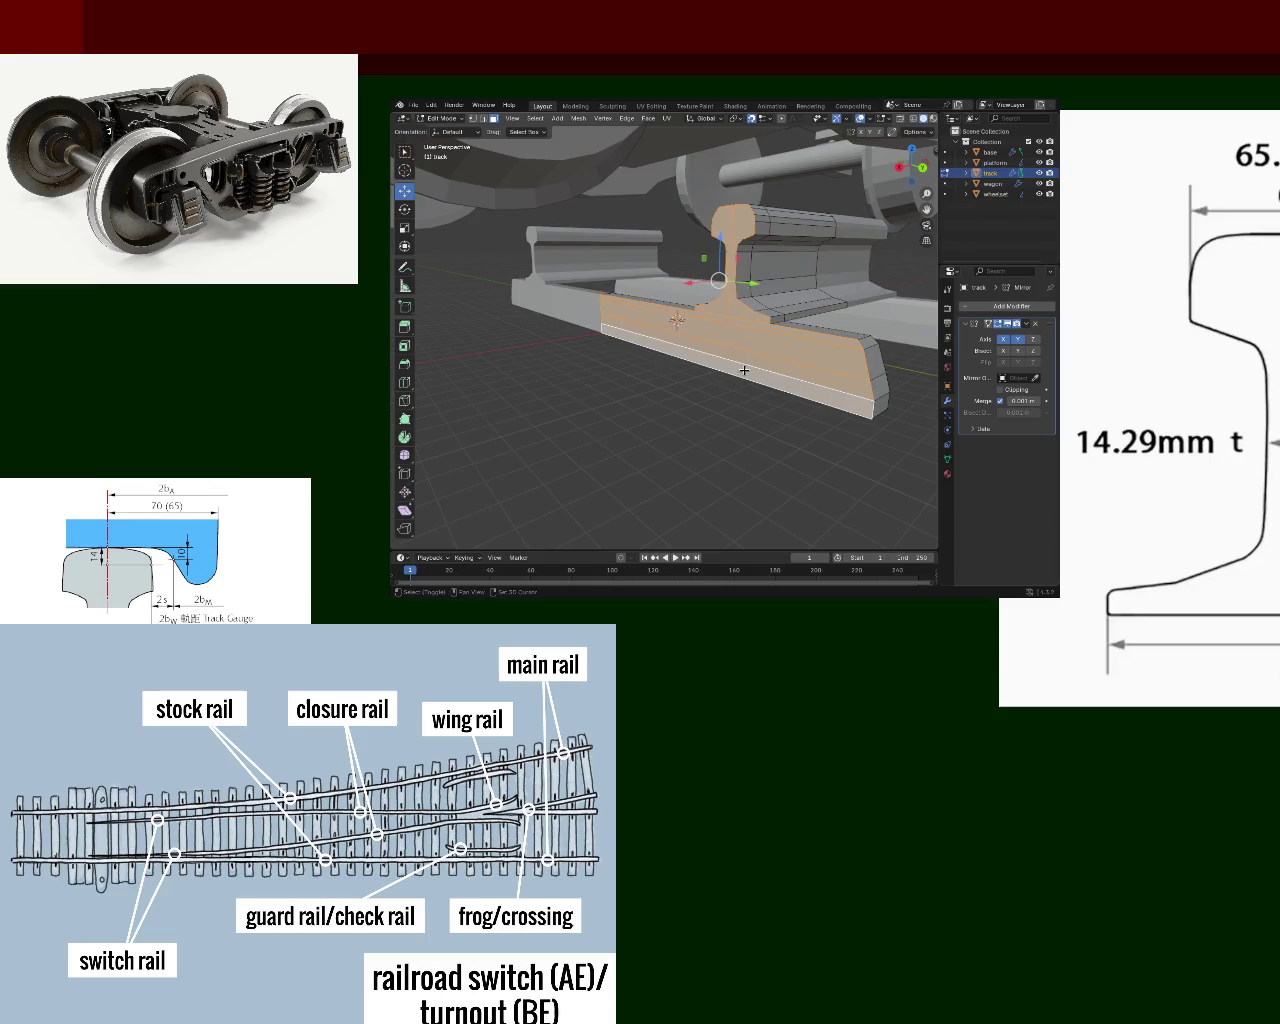
{"action": "key", "text": "e"}
{"action": "left_click", "coordinate": [817, 375]}
{"action": "mouse_move", "coordinate": [817, 375]}
{"action": "middle_mouse_down"}
{"action": "mouse_move", "coordinate": [778, 358]}
{"action": "mouse_move", "coordinate": [717, 376]}
{"action": "mouse_move", "coordinate": [735, 383]}
{"action": "mouse_move", "coordinate": [688, 356]}
{"action": "mouse_move", "coordinate": [704, 344]}
{"action": "middle_mouse_up"}
{"action": "scroll", "coordinate": [704, 437], "scroll_direction": "up", "scroll_amount": 2}
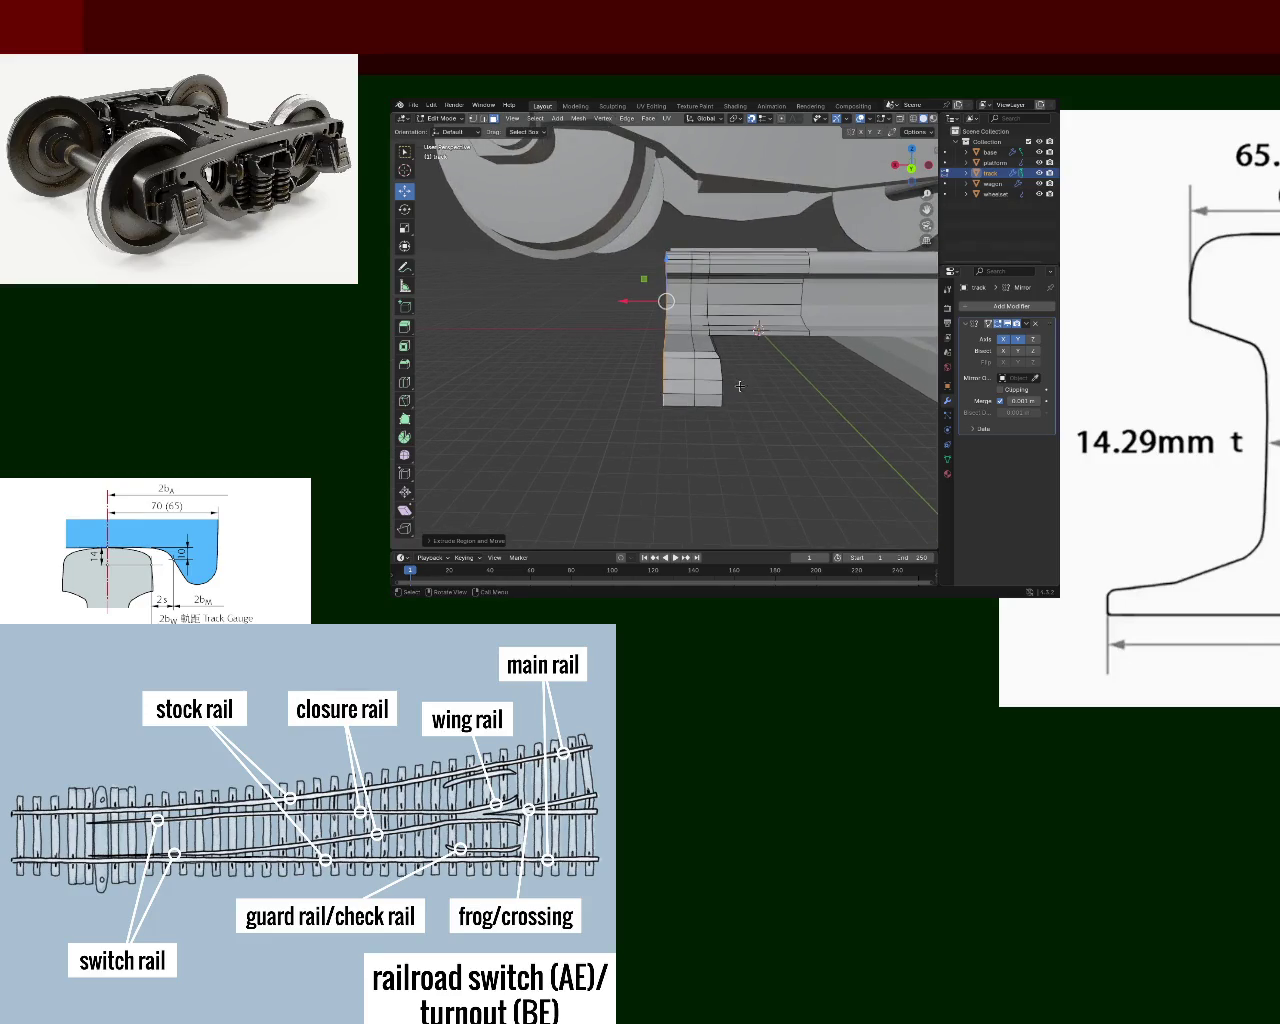
{"action": "scroll", "coordinate": [719, 370], "scroll_direction": "up", "scroll_amount": 2}
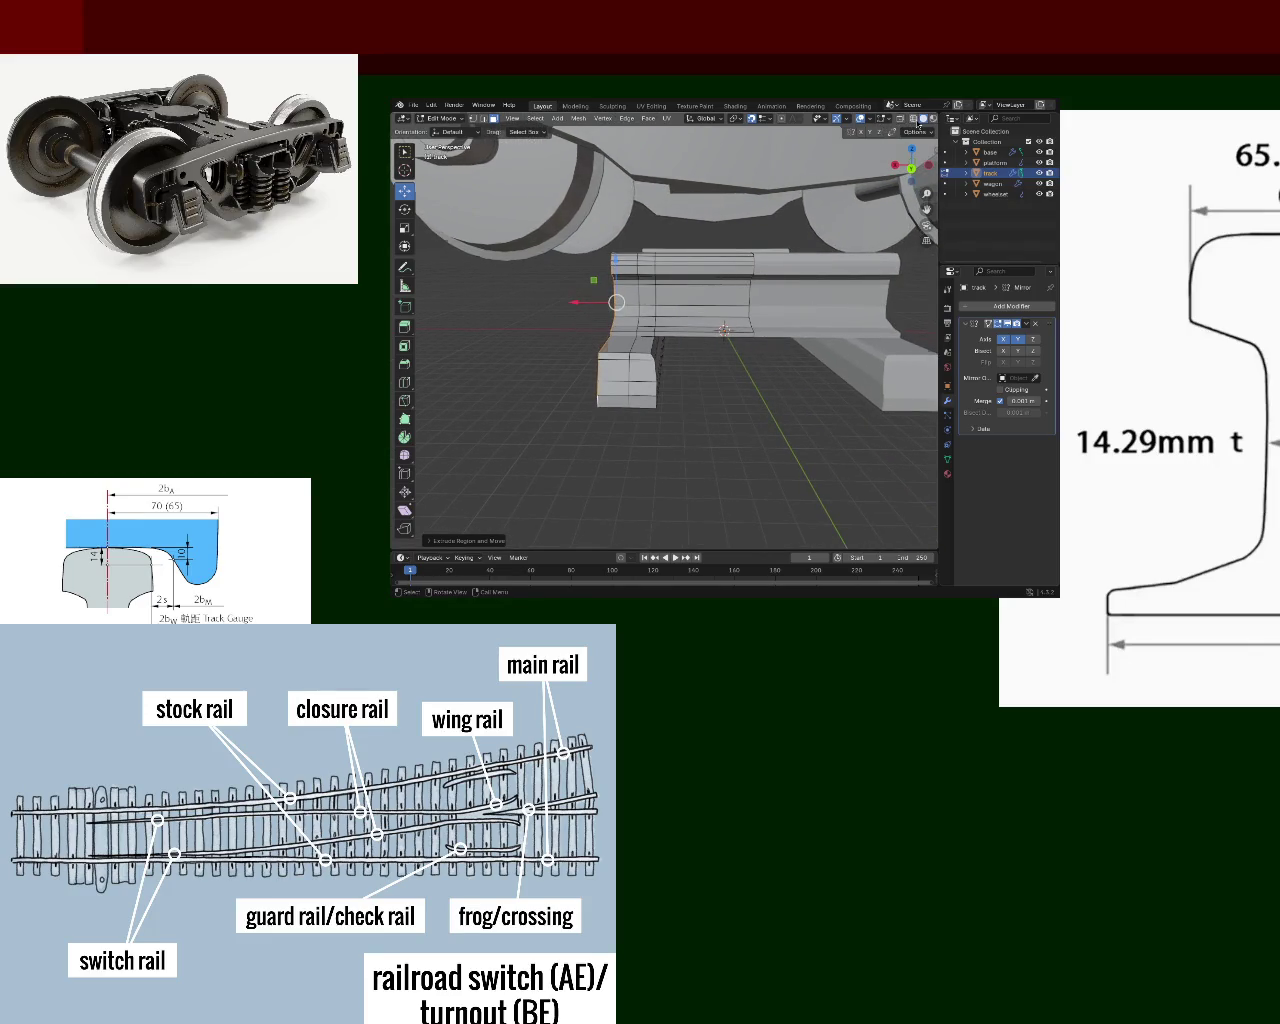
- In wireframe front orthographic view, delete the right-hand part of the track mesh, then restore solid shading
{"action": "left_click", "coordinate": [912, 119]}
{"action": "key", "text": "KP_1"}
{"action": "key", "text": "shift+z"}
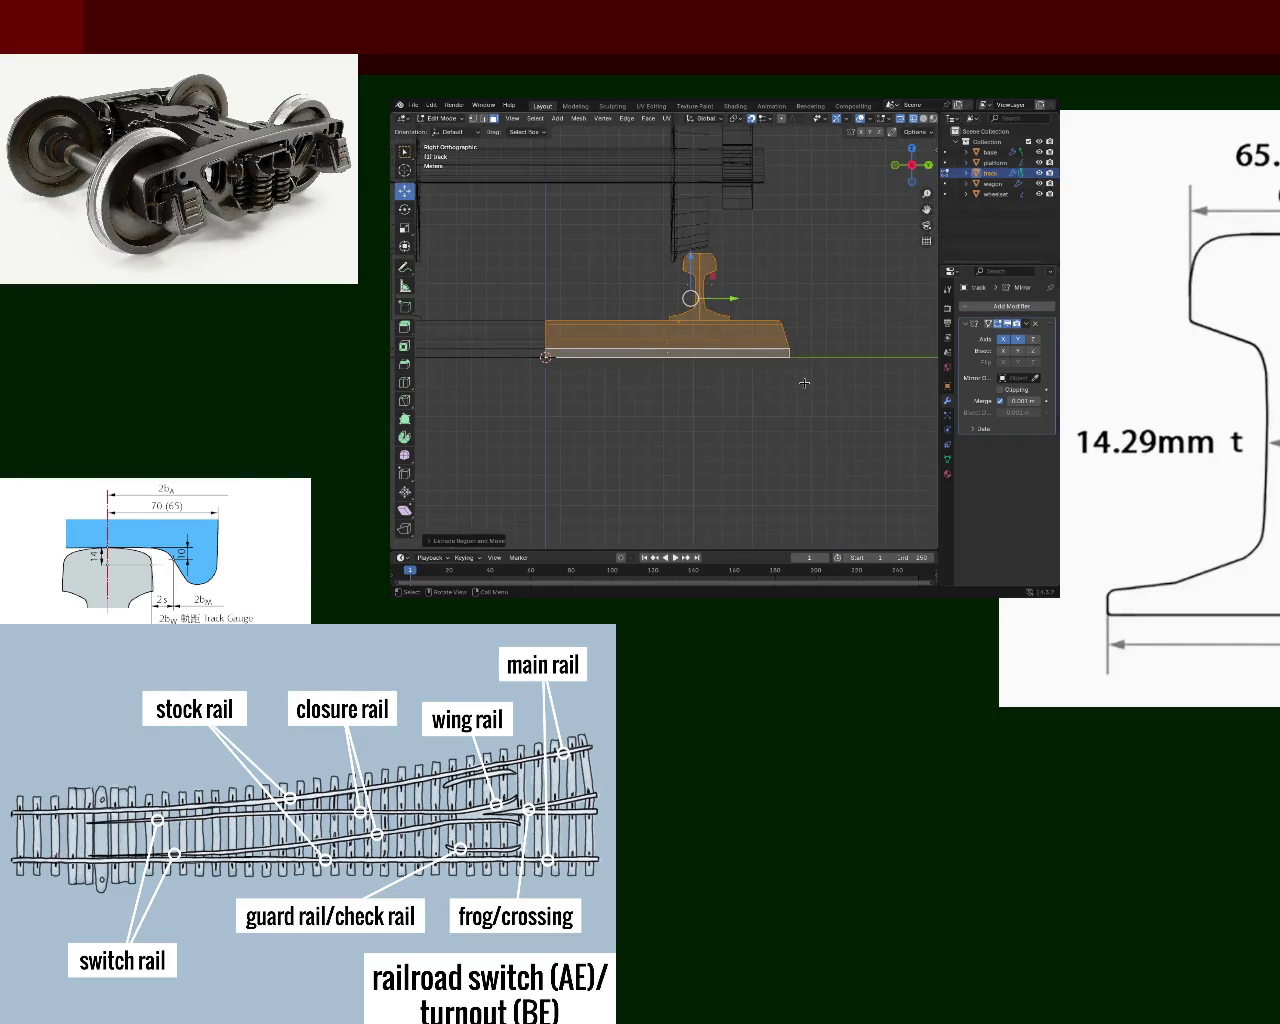
{"action": "key", "text": "shift+z"}
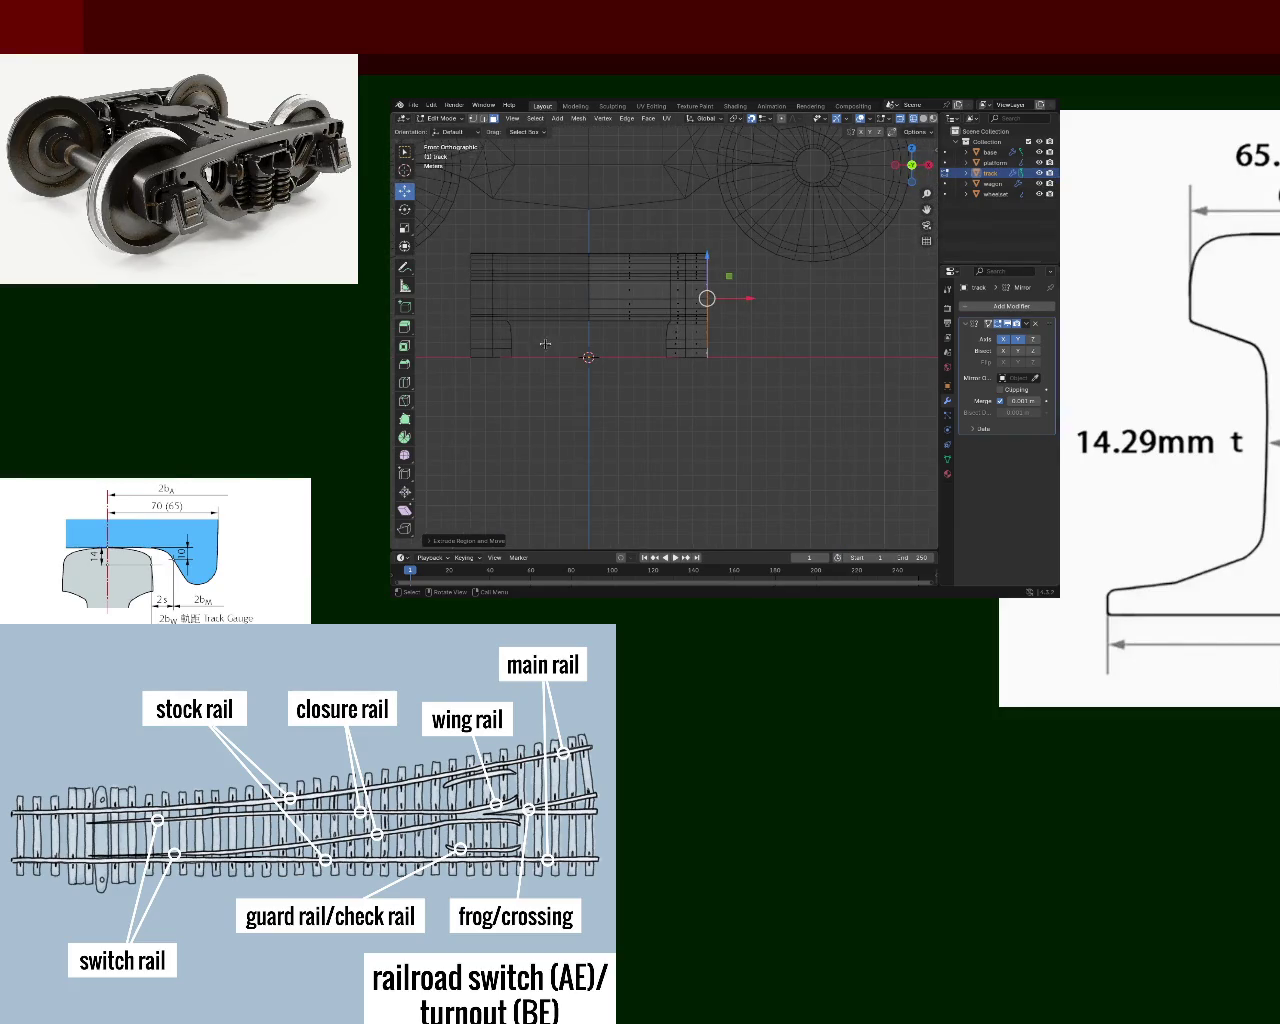
{"action": "left_click_drag", "start_coordinate": [564, 244], "coordinate": [682, 433]}
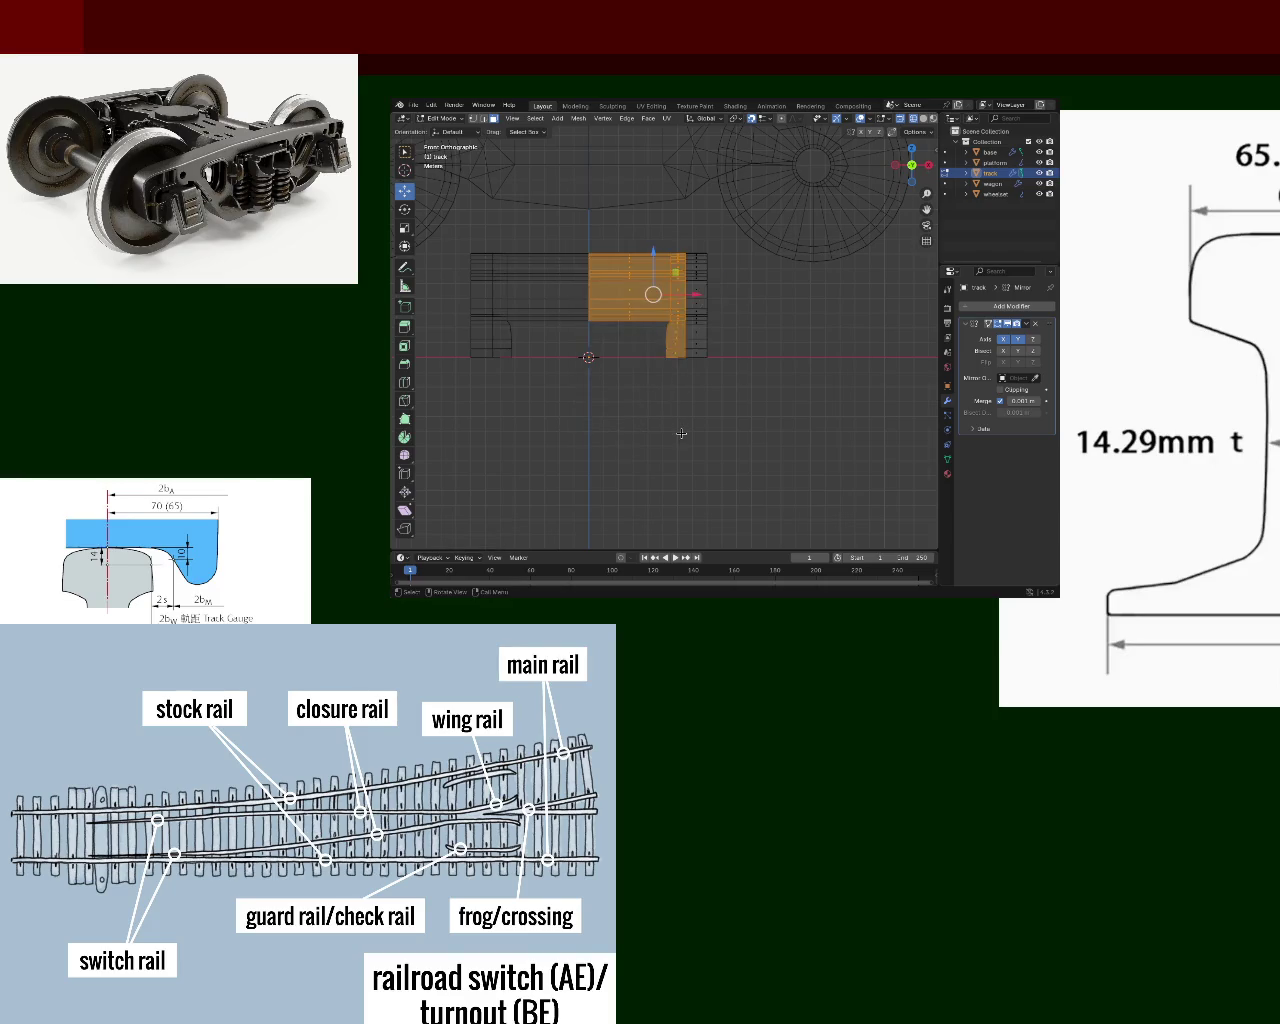
{"action": "key", "text": "x"}
{"action": "left_click", "coordinate": [658, 405]}
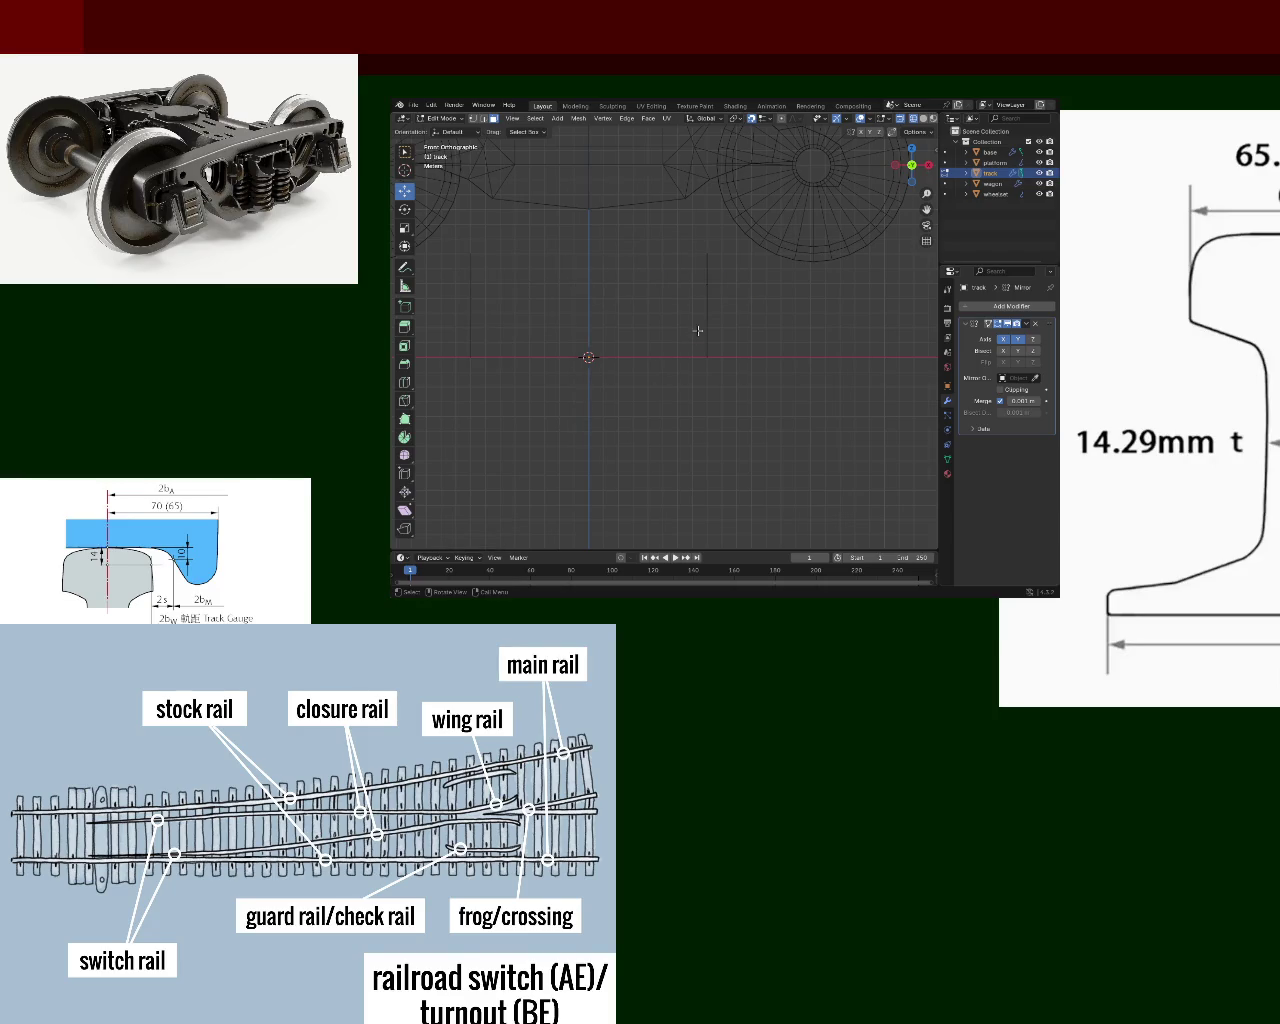
{"action": "middle_click_drag", "start_coordinate": [765, 339], "coordinate": [820, 300]}
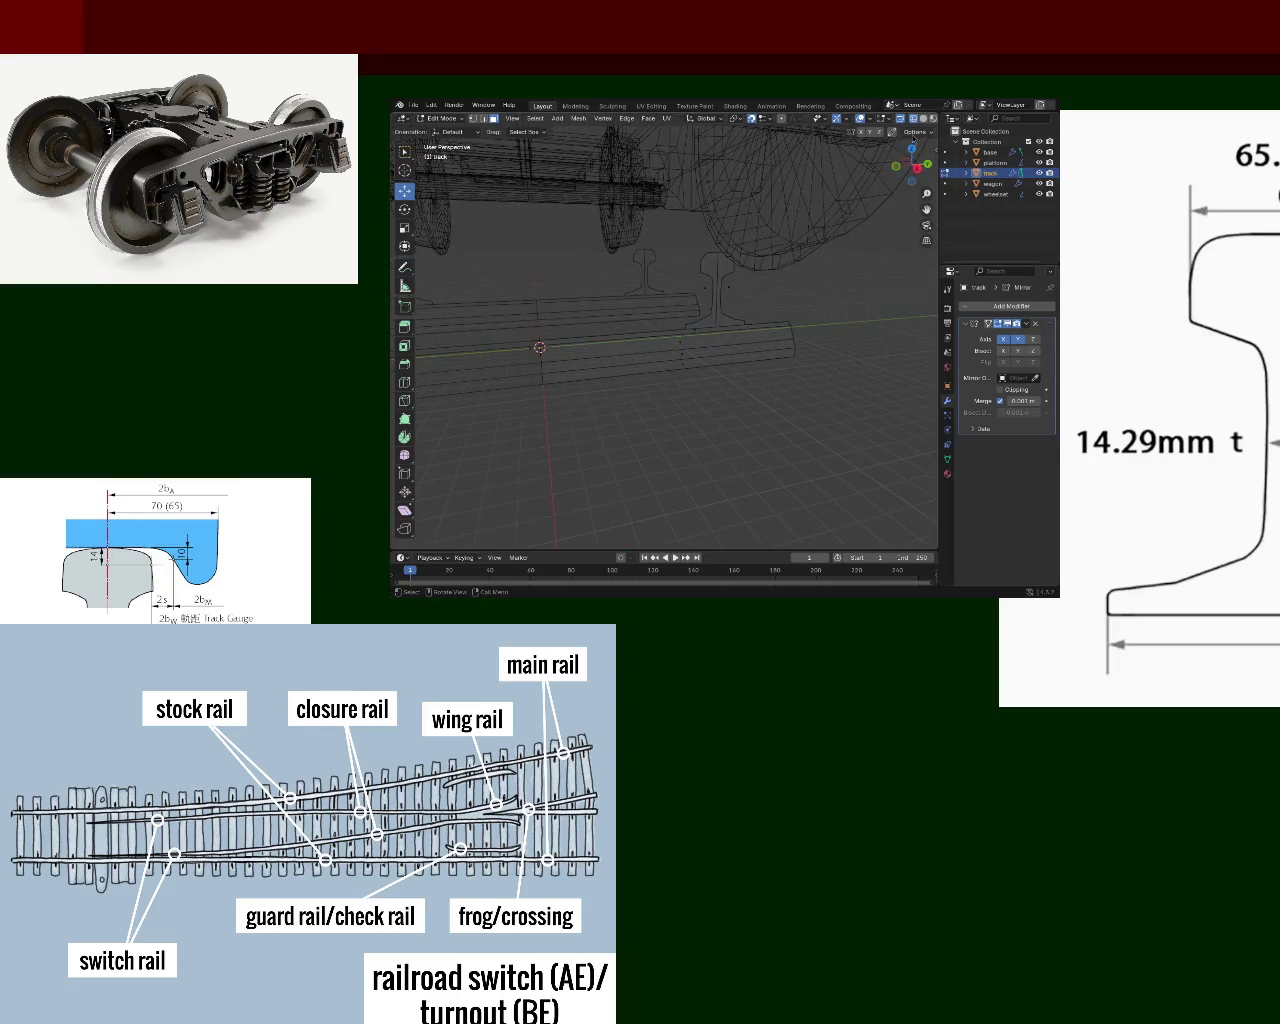
{"action": "left_click", "coordinate": [918, 118]}
{"action": "mouse_move", "coordinate": [760, 300]}
{"action": "middle_mouse_down"}
{"action": "mouse_move", "coordinate": [701, 335]}
{"action": "mouse_move", "coordinate": [613, 347]}
{"action": "mouse_move", "coordinate": [697, 343]}
{"action": "middle_mouse_up"}
{"action": "key", "text": "Tab"}
{"action": "key", "text": "Tab"}
{"action": "scroll", "coordinate": [680, 330], "scroll_direction": "up", "scroll_amount": 3}
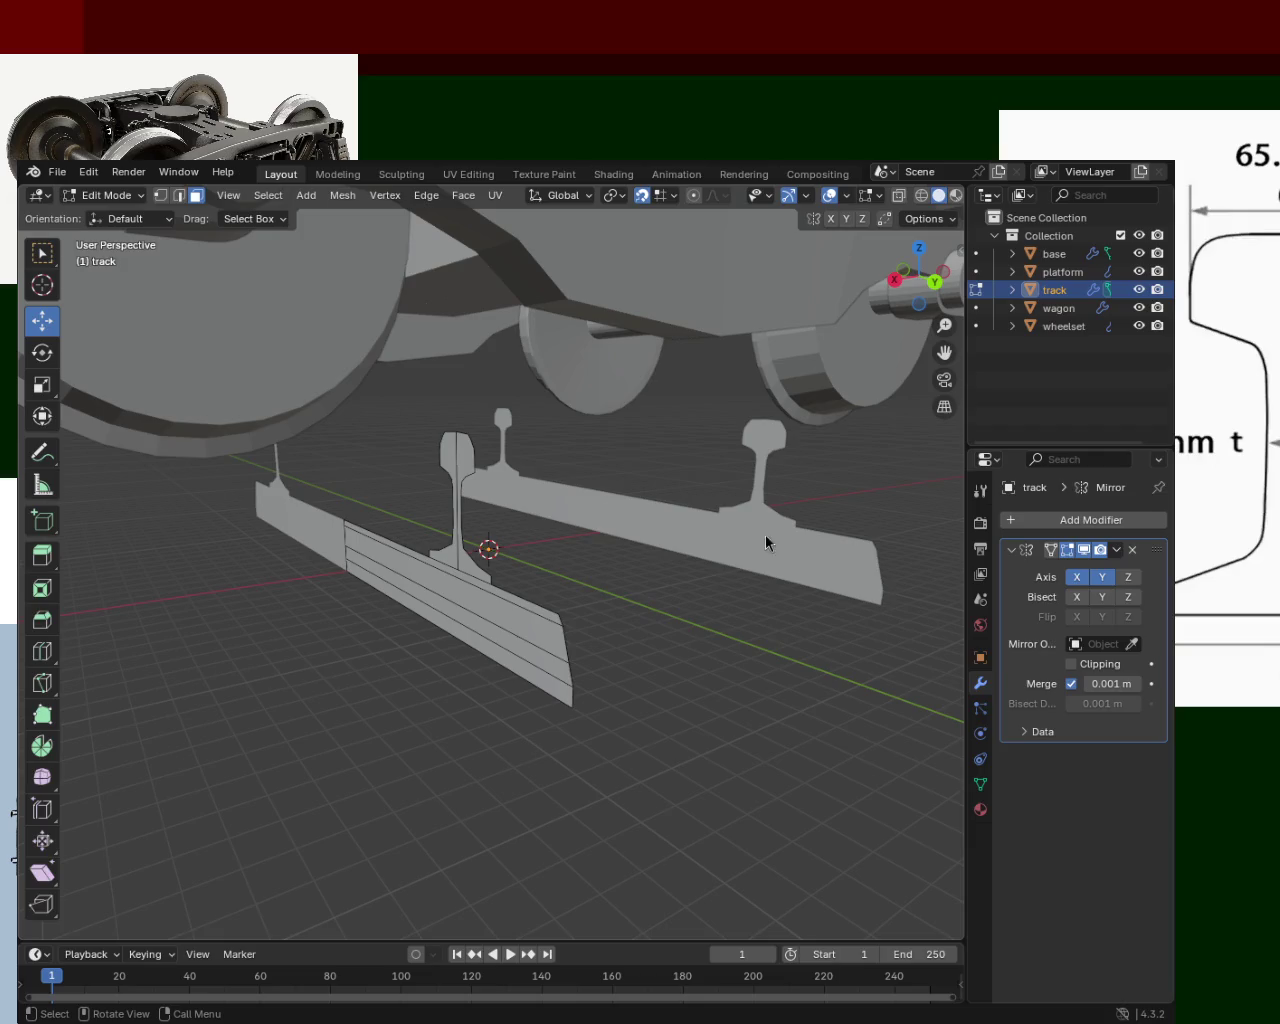
{"action": "mouse_move", "coordinate": [795, 582]}
{"action": "middle_mouse_down"}
{"action": "mouse_move", "coordinate": [745, 633]}
{"action": "mouse_move", "coordinate": [574, 640]}
{"action": "mouse_move", "coordinate": [471, 623]}
{"action": "mouse_move", "coordinate": [503, 609]}
{"action": "mouse_move", "coordinate": [522, 629]}
{"action": "mouse_move", "coordinate": [529, 617]}
{"action": "middle_mouse_up"}
{"action": "mouse_move", "coordinate": [517, 420]}
{"action": "middle_mouse_down"}
{"action": "mouse_move", "coordinate": [531, 574]}
{"action": "mouse_move", "coordinate": [563, 564]}
{"action": "mouse_move", "coordinate": [546, 549]}
{"action": "middle_mouse_up"}
{"action": "scroll", "coordinate": [546, 549], "scroll_direction": "up", "scroll_amount": 1}
{"action": "scroll", "coordinate": [594, 500], "scroll_direction": "up", "scroll_amount": 2}
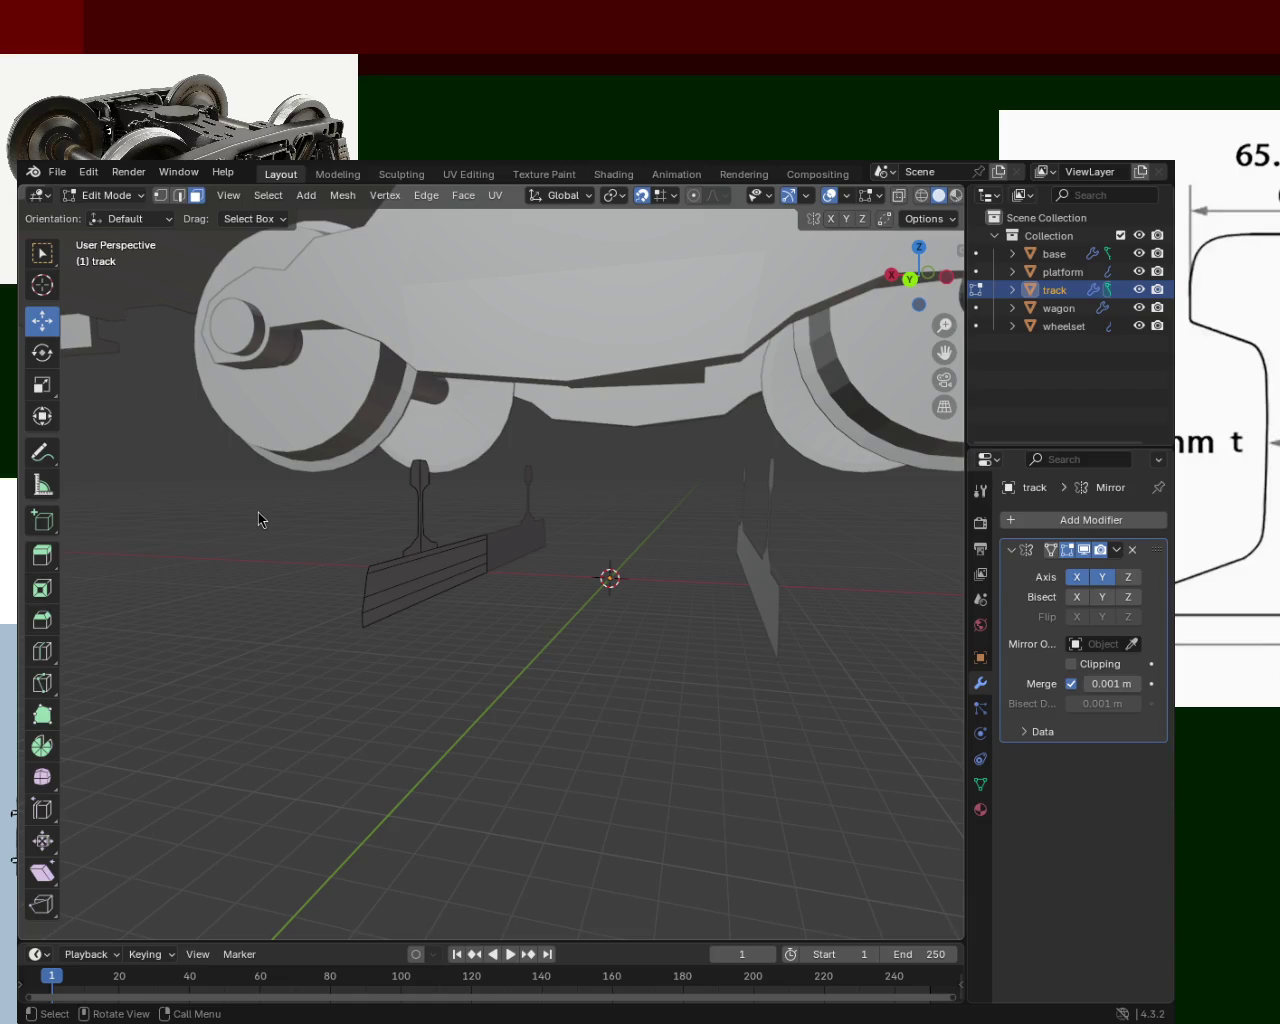
{"action": "scroll", "coordinate": [460, 460], "scroll_direction": "up", "scroll_amount": 5}
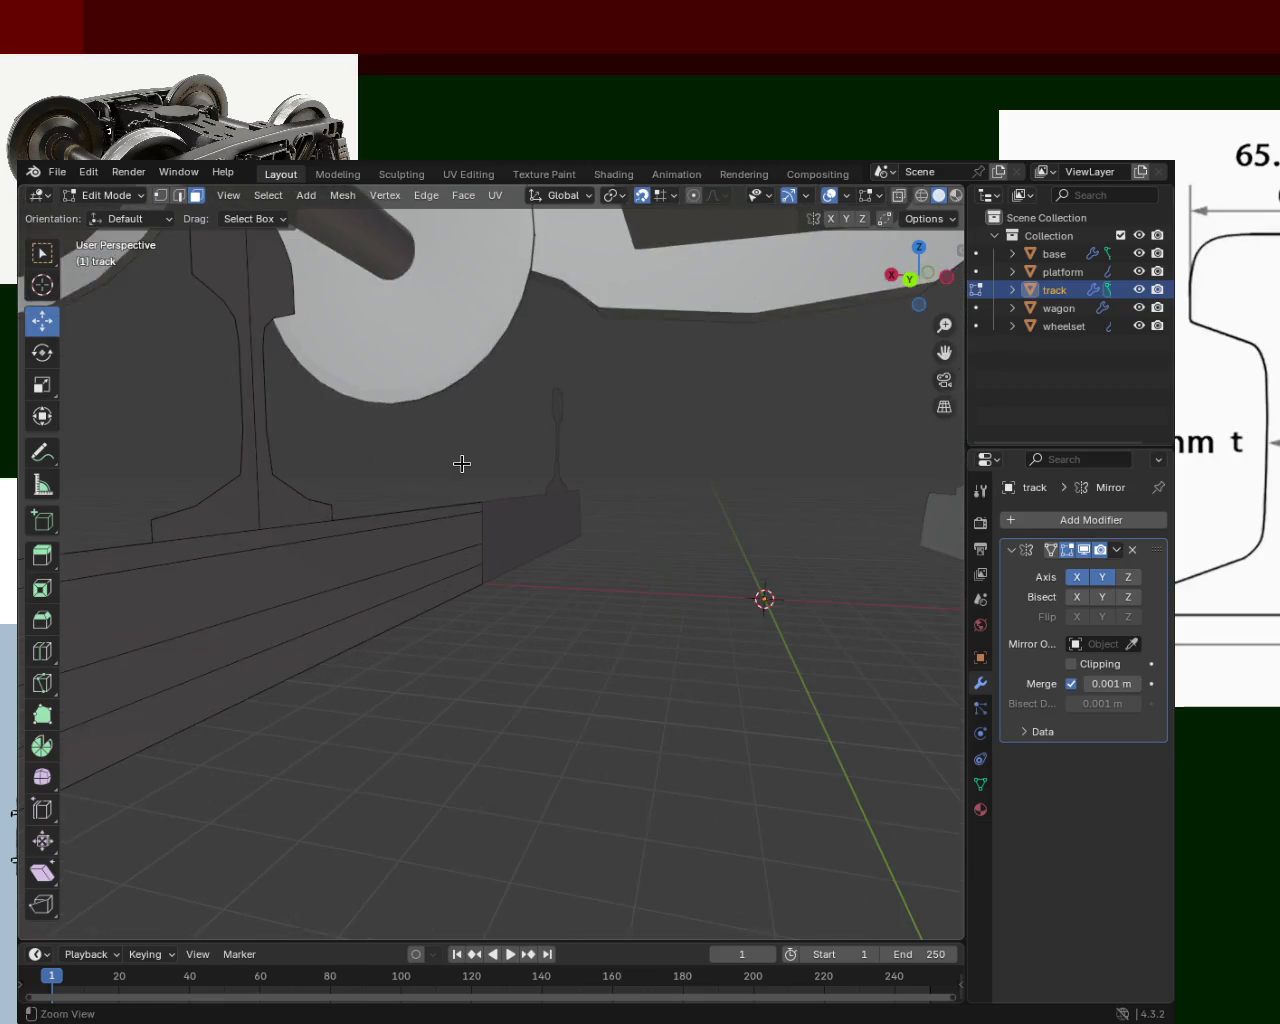
{"action": "scroll", "coordinate": [334, 465], "scroll_direction": "down", "scroll_amount": 2}
{"action": "left_click", "coordinate": [352, 397]}
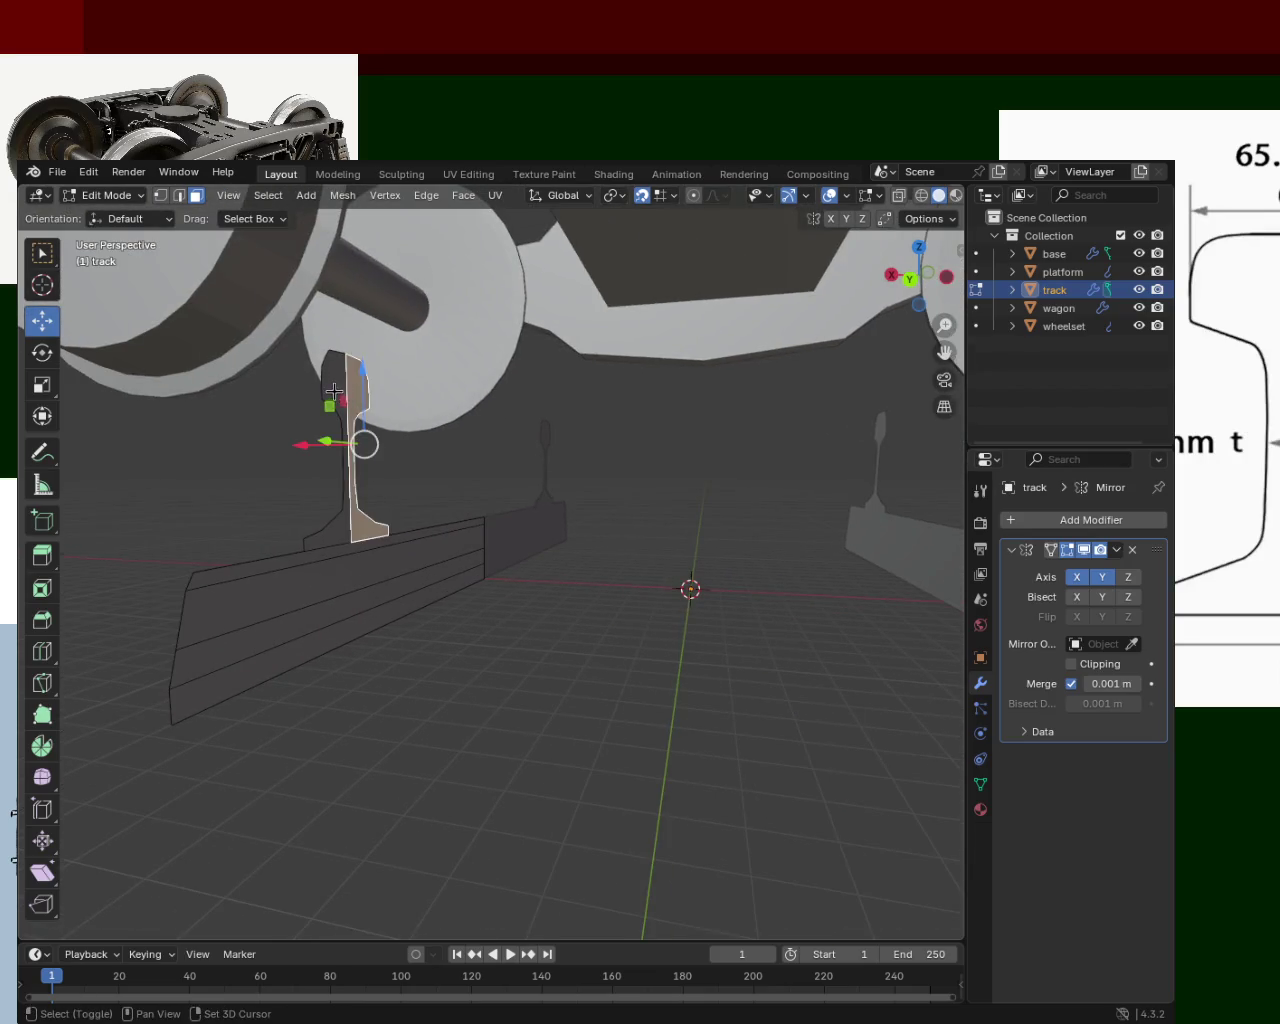
- Add the rail base and bottom side faces to the selection and extrude the cross-section
{"action": "left_click", "coordinate": [354, 552], "text": "shift"}
{"action": "left_click", "coordinate": [346, 575], "text": "shift"}
{"action": "left_click", "coordinate": [343, 608], "text": "shift"}
{"action": "left_click", "coordinate": [345, 635], "text": "shift"}
{"action": "mouse_move", "coordinate": [524, 543]}
{"action": "middle_mouse_down"}
{"action": "mouse_move", "coordinate": [520, 583]}
{"action": "mouse_move", "coordinate": [563, 591]}
{"action": "mouse_move", "coordinate": [536, 593]}
{"action": "middle_mouse_up"}
{"action": "key", "text": "e"}
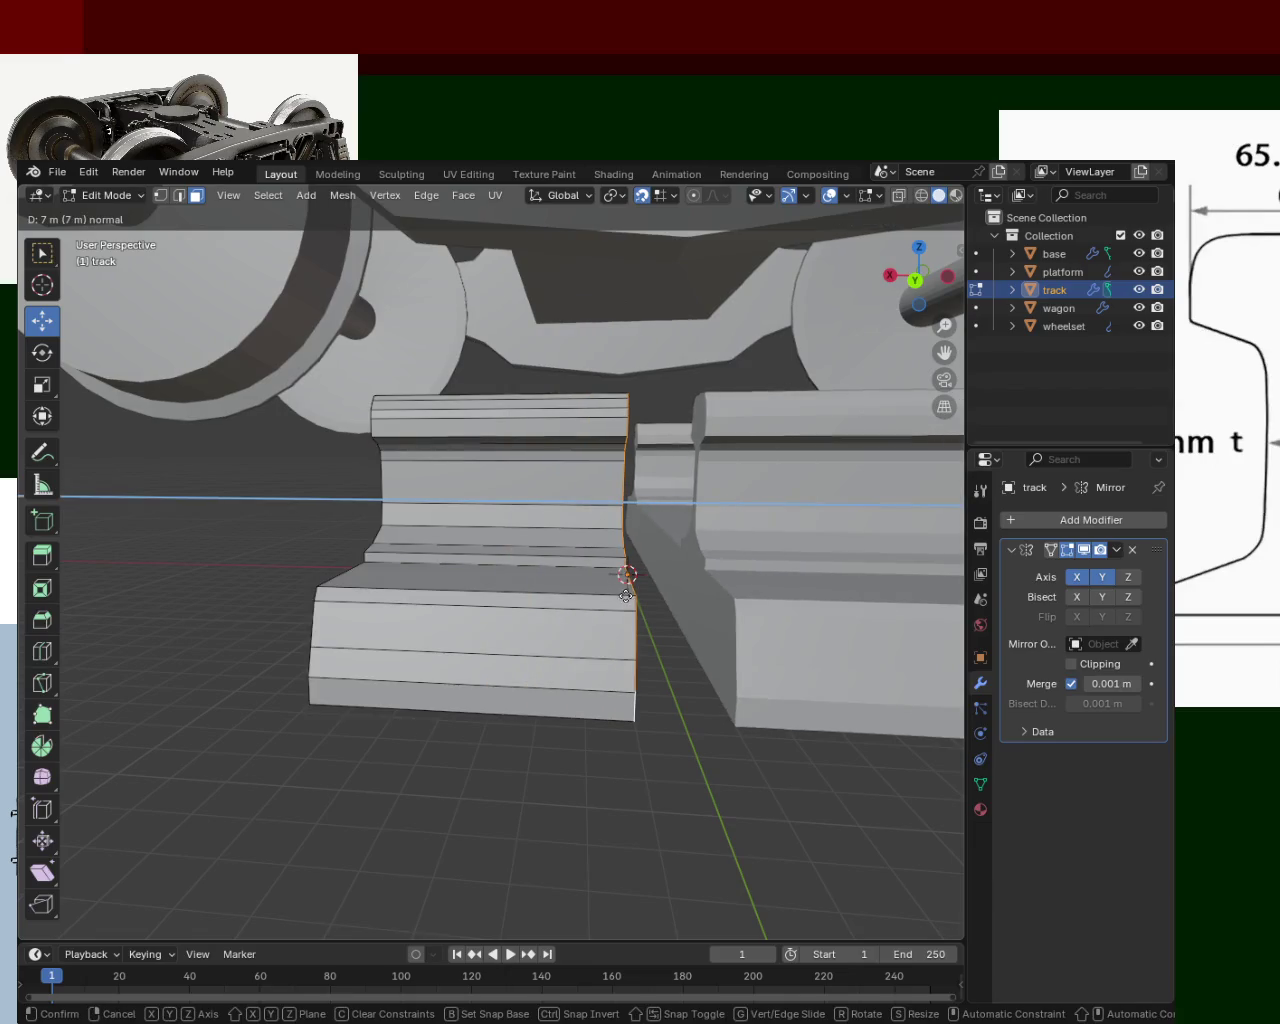
{"action": "left_click", "coordinate": [645, 598]}
{"action": "mouse_move", "coordinate": [443, 527]}
{"action": "middle_mouse_down"}
{"action": "mouse_move", "coordinate": [609, 543]}
{"action": "mouse_move", "coordinate": [404, 558]}
{"action": "mouse_move", "coordinate": [466, 557]}
{"action": "mouse_move", "coordinate": [409, 540]}
{"action": "middle_mouse_up"}
{"action": "scroll", "coordinate": [509, 553], "scroll_direction": "down", "scroll_amount": 5}
- Extrude the rail end again by 1 and then by 10 along the track
{"action": "key", "text": "e"}
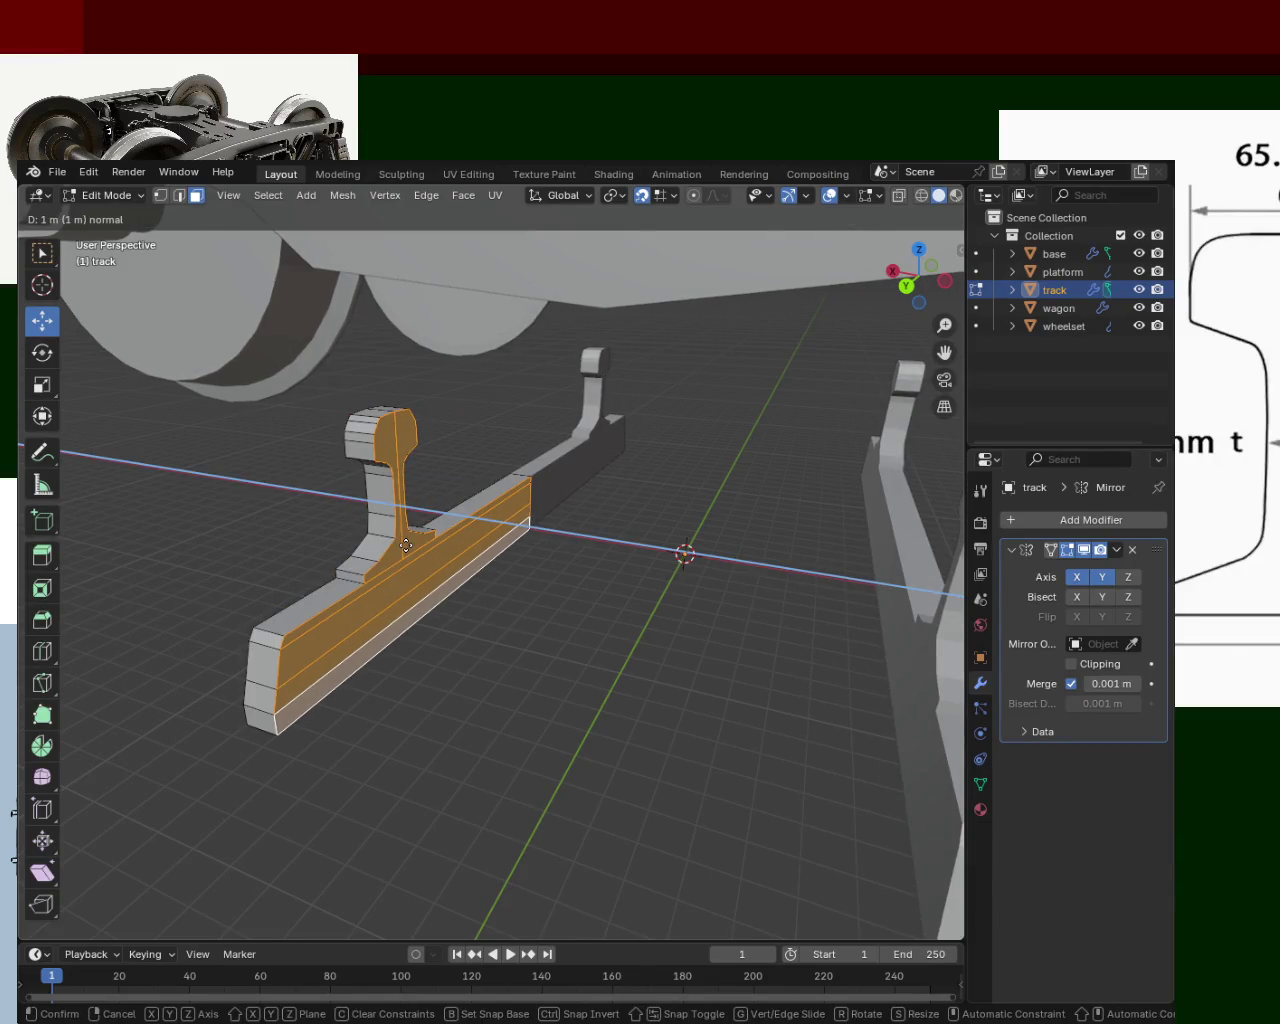
{"action": "key", "text": "Return"}
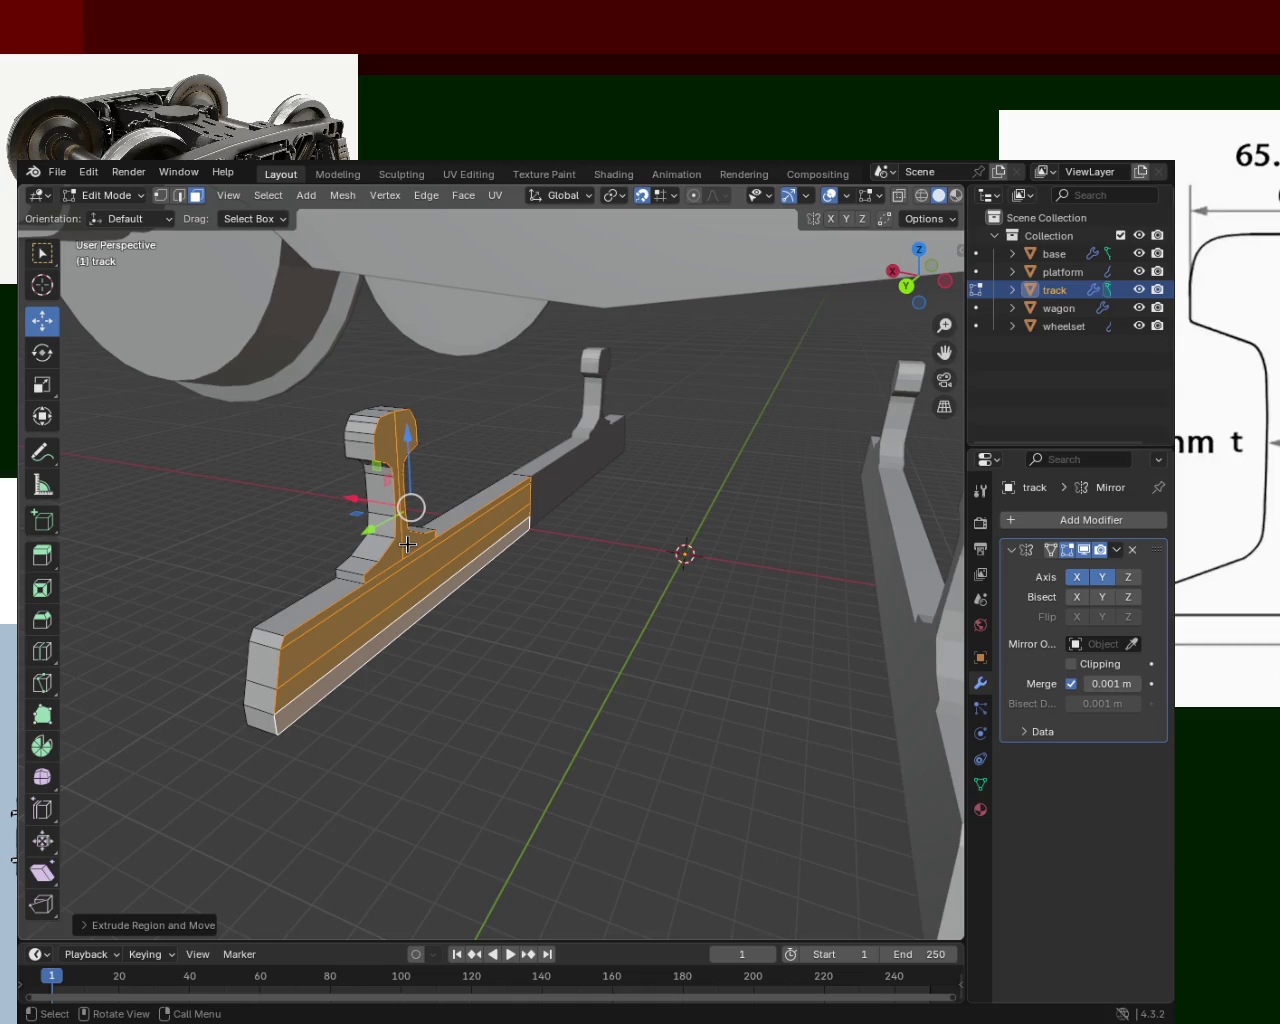
{"action": "key", "text": "e"}
{"action": "key", "text": "1"}
{"action": "key", "text": "Return"}
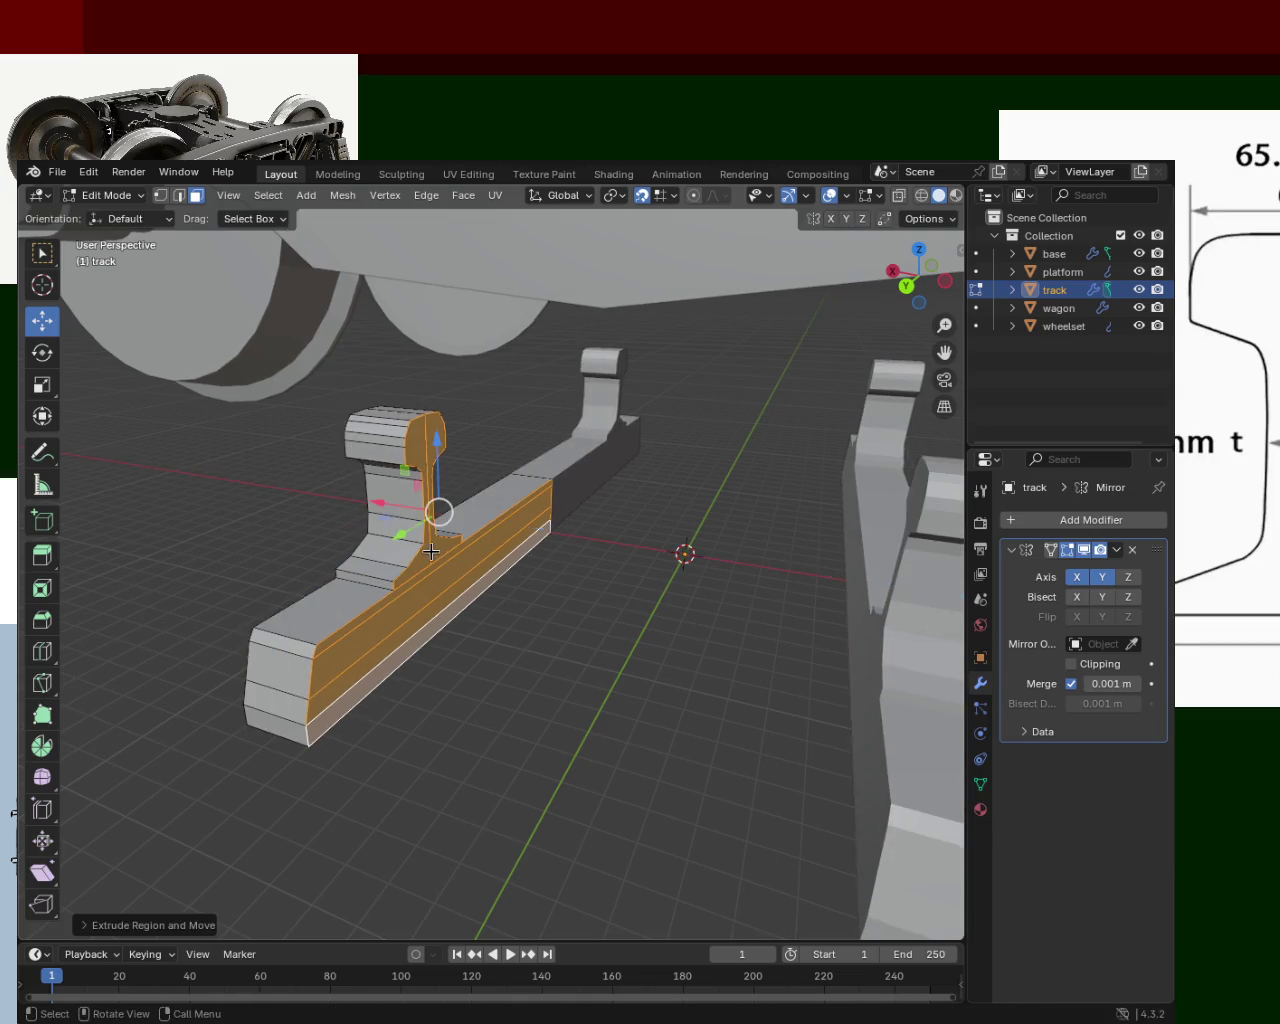
{"action": "key", "text": "e"}
{"action": "key", "text": "1"}
{"action": "key", "text": "0"}
{"action": "key", "text": "Return"}
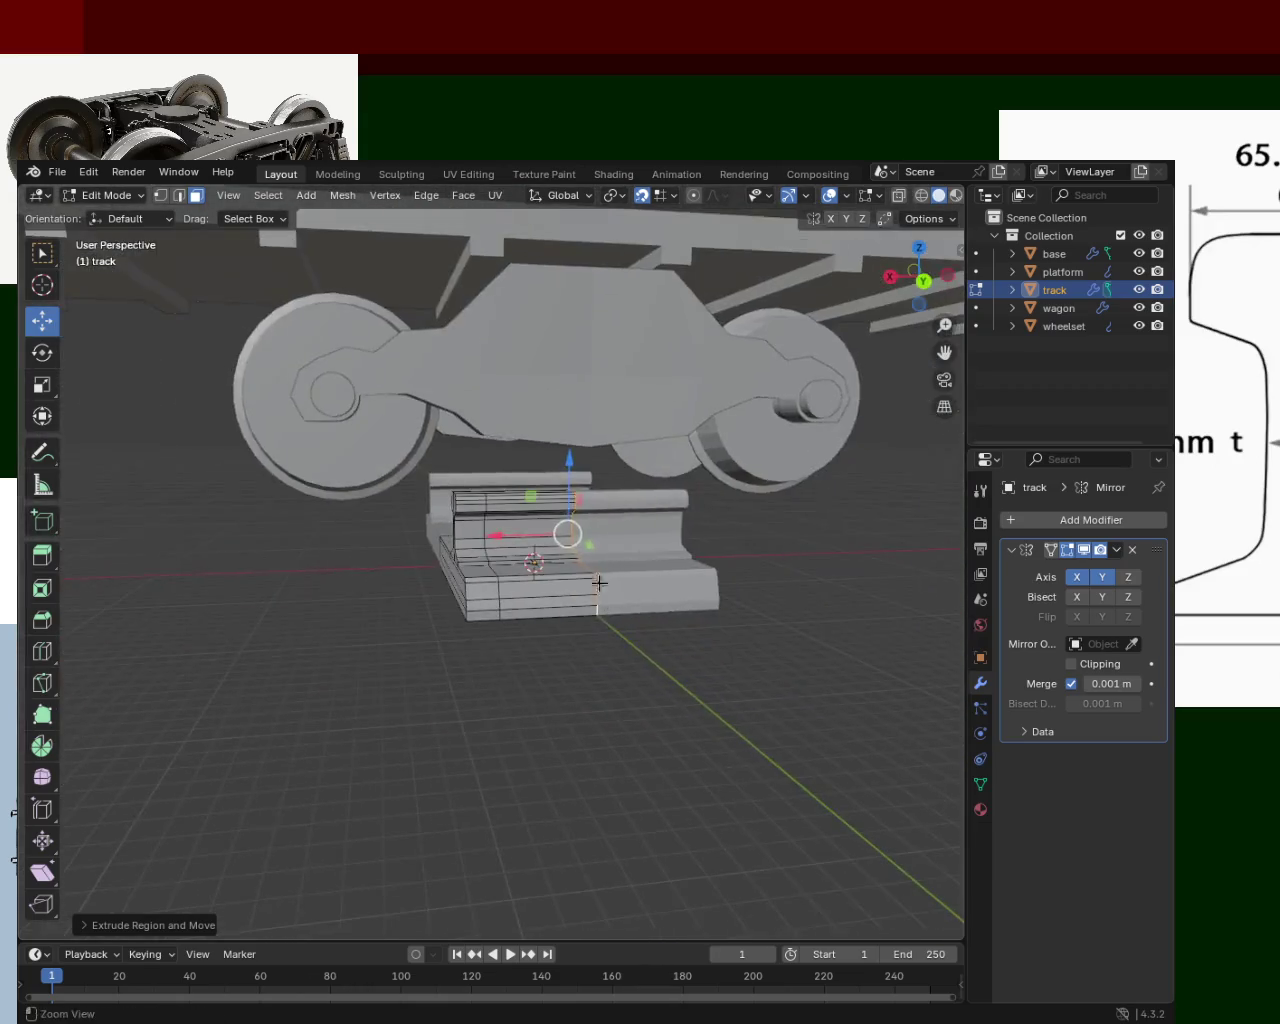
{"action": "mouse_move", "coordinate": [549, 525]}
{"action": "middle_mouse_down"}
{"action": "mouse_move", "coordinate": [497, 494]}
{"action": "mouse_move", "coordinate": [523, 480]}
{"action": "mouse_move", "coordinate": [513, 449]}
{"action": "mouse_move", "coordinate": [527, 457]}
{"action": "mouse_move", "coordinate": [480, 452]}
{"action": "middle_mouse_up"}
{"action": "scroll", "coordinate": [523, 480], "scroll_direction": "up", "scroll_amount": 3}
{"action": "scroll", "coordinate": [500, 495], "scroll_direction": "up", "scroll_amount": 2}
{"action": "scroll", "coordinate": [529, 583], "scroll_direction": "down", "scroll_amount": 4}
{"action": "mouse_move", "coordinate": [529, 583]}
{"action": "middle_mouse_down"}
{"action": "mouse_move", "coordinate": [723, 599]}
{"action": "mouse_move", "coordinate": [560, 500]}
{"action": "mouse_move", "coordinate": [643, 571]}
{"action": "mouse_move", "coordinate": [606, 543]}
{"action": "mouse_move", "coordinate": [512, 592]}
{"action": "mouse_move", "coordinate": [414, 550]}
{"action": "middle_mouse_up"}
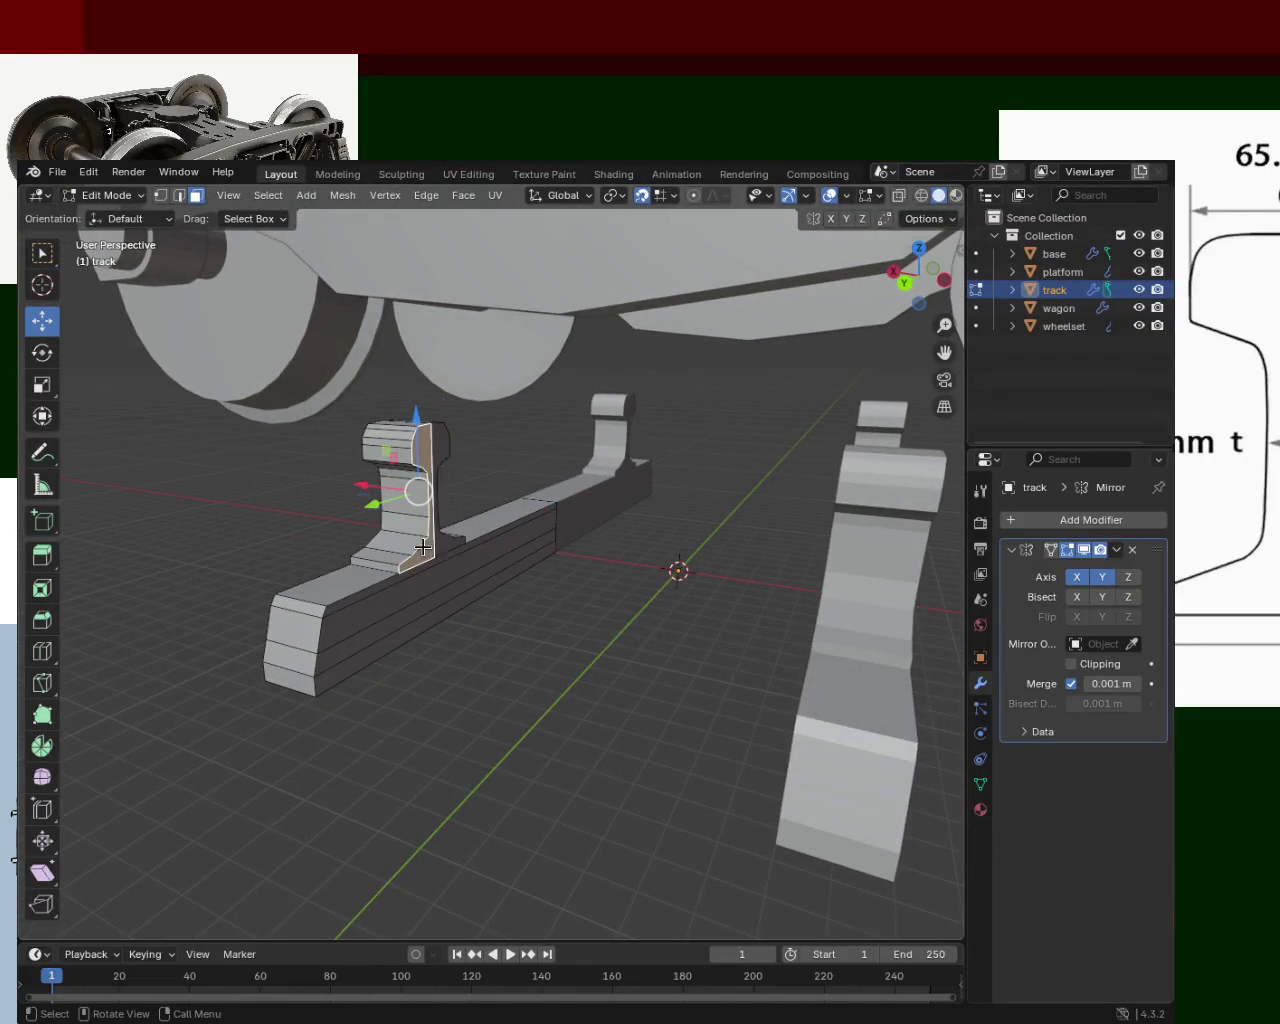
- Extrude the rail end face about 6 m further so it runs beneath the wheelset
{"action": "key", "text": "e"}
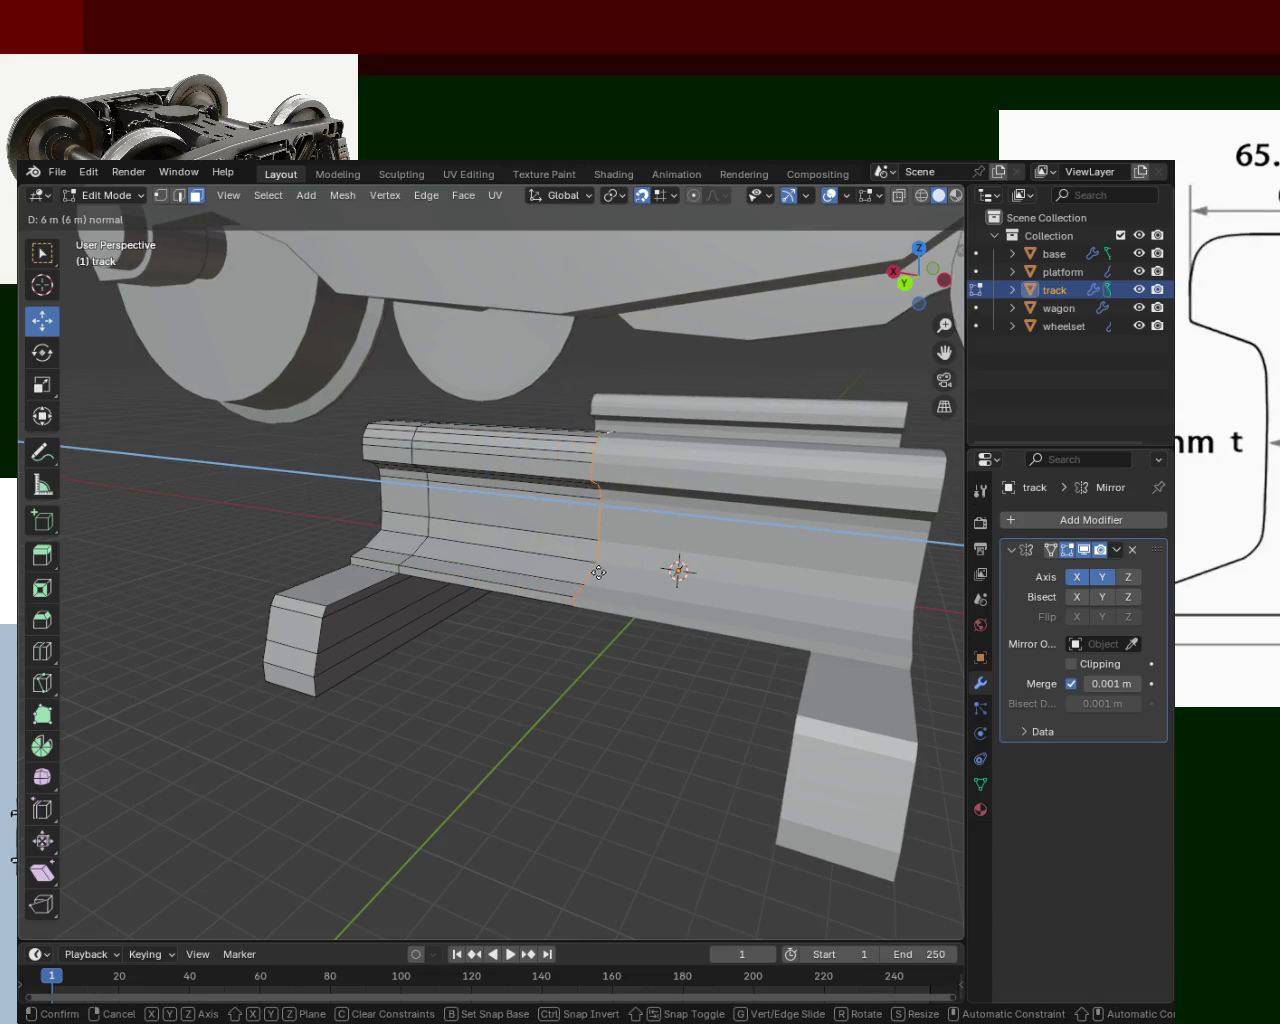
{"action": "left_click", "coordinate": [603, 571]}
{"action": "mouse_move", "coordinate": [571, 580]}
{"action": "middle_mouse_down"}
{"action": "mouse_move", "coordinate": [602, 510]}
{"action": "mouse_move", "coordinate": [560, 566]}
{"action": "mouse_move", "coordinate": [562, 603]}
{"action": "middle_mouse_up"}
{"action": "scroll", "coordinate": [560, 566], "scroll_direction": "down", "scroll_amount": 4}
{"action": "scroll", "coordinate": [551, 455], "scroll_direction": "up", "scroll_amount": 5}
{"action": "mouse_move", "coordinate": [509, 514]}
{"action": "middle_mouse_down"}
{"action": "mouse_move", "coordinate": [500, 434]}
{"action": "mouse_move", "coordinate": [450, 610]}
{"action": "mouse_move", "coordinate": [711, 609]}
{"action": "mouse_move", "coordinate": [600, 560]}
{"action": "mouse_move", "coordinate": [366, 594]}
{"action": "mouse_move", "coordinate": [503, 607]}
{"action": "middle_mouse_up"}
{"action": "scroll", "coordinate": [450, 610], "scroll_direction": "down", "scroll_amount": 2}
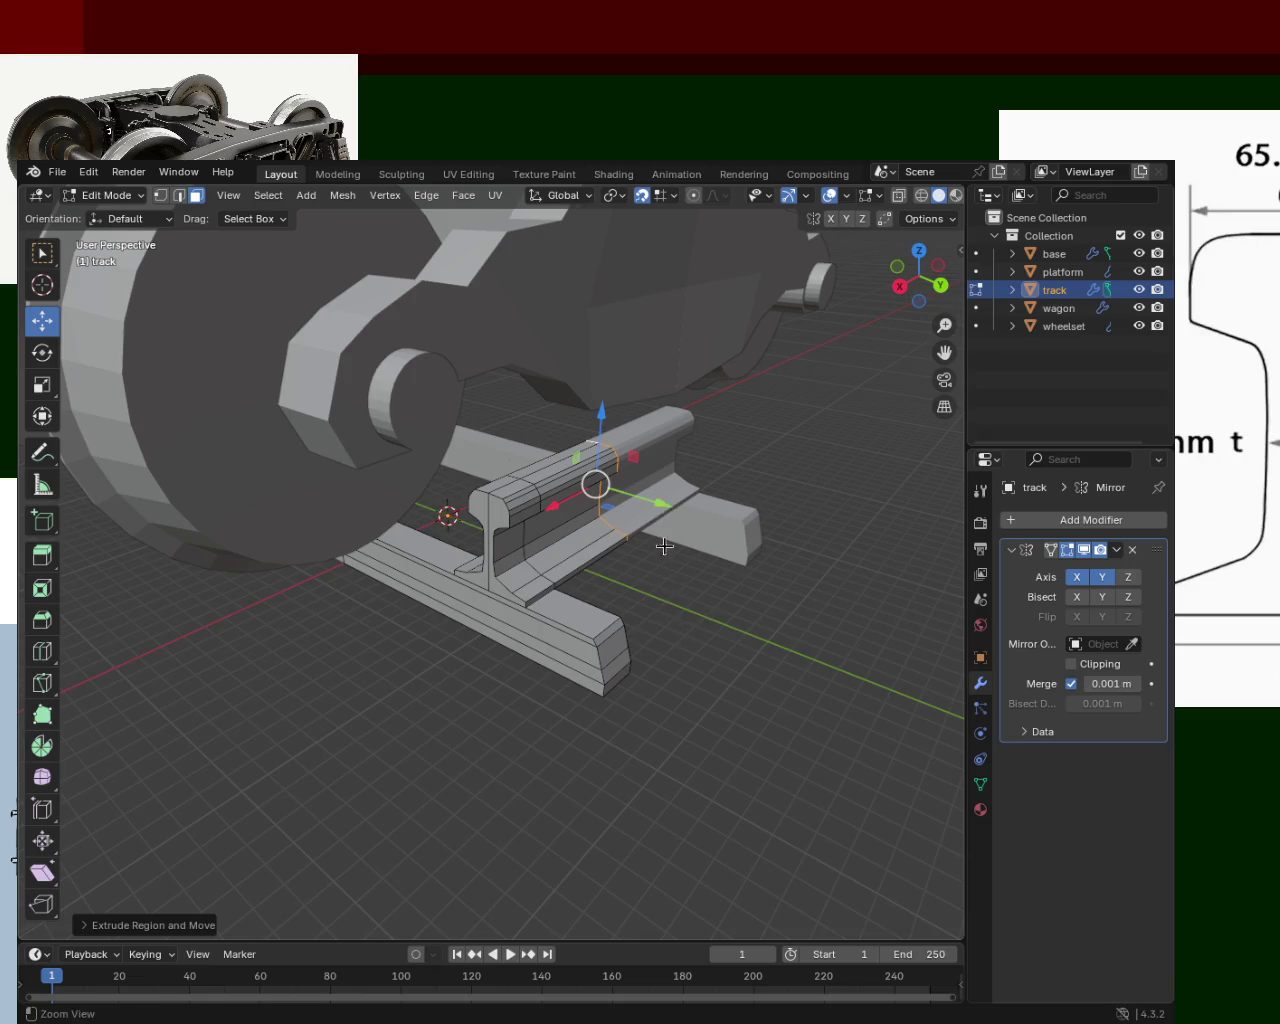
{"action": "scroll", "coordinate": [659, 525], "scroll_direction": "up", "scroll_amount": 2}
{"action": "scroll", "coordinate": [670, 510], "scroll_direction": "up", "scroll_amount": 3}
{"action": "mouse_move", "coordinate": [680, 491]}
{"action": "middle_mouse_down"}
{"action": "mouse_move", "coordinate": [544, 431]}
{"action": "mouse_move", "coordinate": [471, 471]}
{"action": "mouse_move", "coordinate": [525, 495]}
{"action": "mouse_move", "coordinate": [651, 506]}
{"action": "mouse_move", "coordinate": [433, 514]}
{"action": "middle_mouse_up"}
{"action": "scroll", "coordinate": [471, 471], "scroll_direction": "down", "scroll_amount": 5}
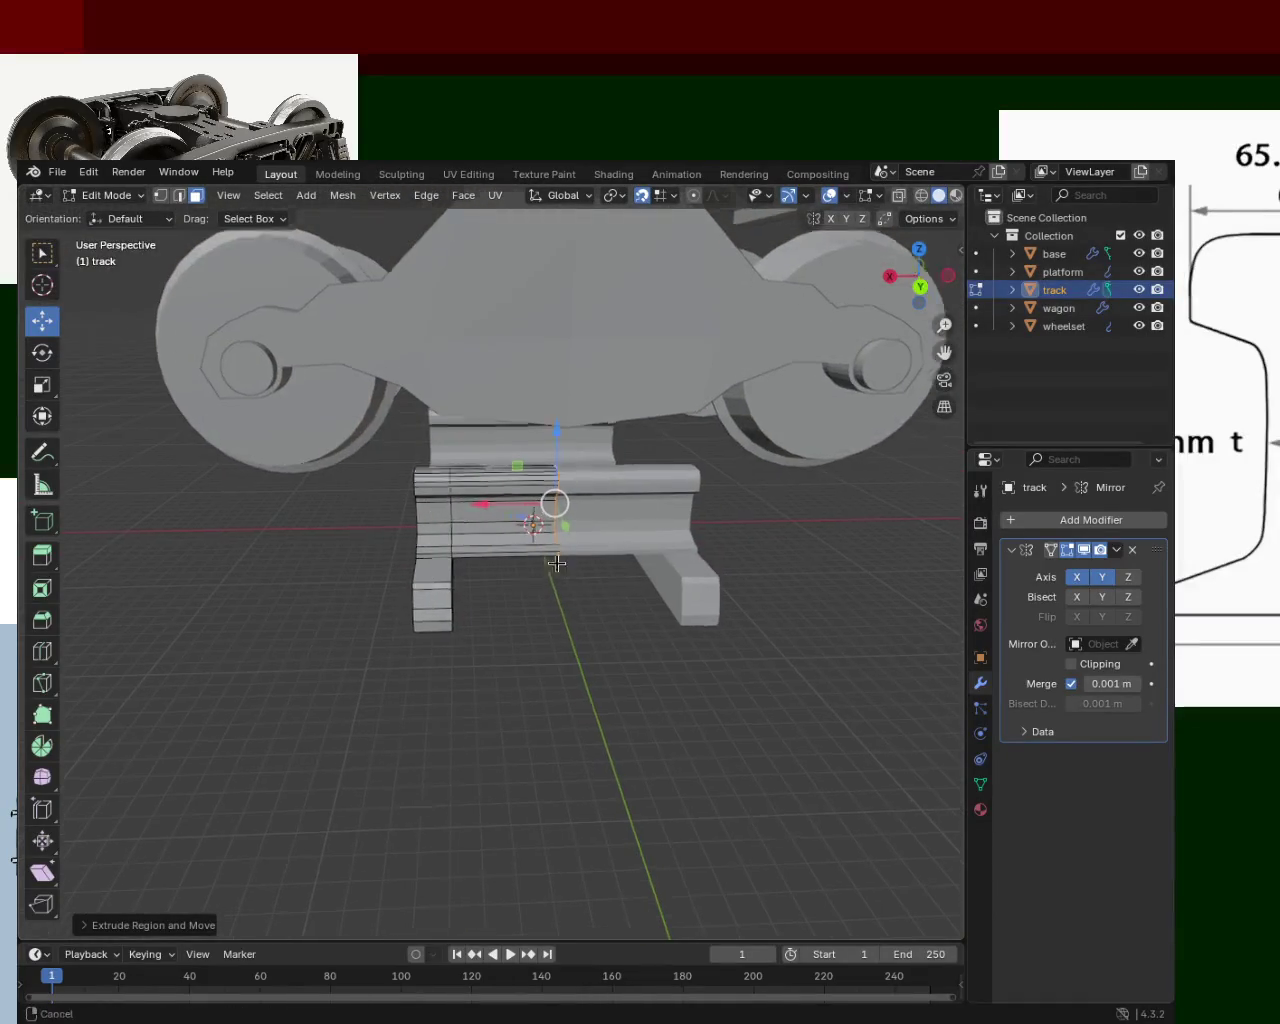
{"action": "scroll", "coordinate": [552, 574], "scroll_direction": "up", "scroll_amount": 3}
{"action": "mouse_move", "coordinate": [571, 500]}
{"action": "middle_mouse_down"}
{"action": "mouse_move", "coordinate": [591, 537]}
{"action": "mouse_move", "coordinate": [591, 517]}
{"action": "mouse_move", "coordinate": [463, 463]}
{"action": "mouse_move", "coordinate": [698, 527]}
{"action": "mouse_move", "coordinate": [583, 509]}
{"action": "mouse_move", "coordinate": [614, 460]}
{"action": "mouse_move", "coordinate": [620, 531]}
{"action": "mouse_move", "coordinate": [553, 462]}
{"action": "mouse_move", "coordinate": [889, 543]}
{"action": "mouse_move", "coordinate": [837, 511]}
{"action": "mouse_move", "coordinate": [554, 494]}
{"action": "mouse_move", "coordinate": [569, 471]}
{"action": "mouse_move", "coordinate": [515, 570]}
{"action": "mouse_move", "coordinate": [726, 562]}
{"action": "mouse_move", "coordinate": [594, 531]}
{"action": "mouse_move", "coordinate": [409, 549]}
{"action": "mouse_move", "coordinate": [407, 561]}
{"action": "mouse_move", "coordinate": [391, 534]}
{"action": "mouse_move", "coordinate": [591, 570]}
{"action": "mouse_move", "coordinate": [563, 531]}
{"action": "mouse_move", "coordinate": [466, 537]}
{"action": "mouse_move", "coordinate": [434, 589]}
{"action": "mouse_move", "coordinate": [660, 569]}
{"action": "mouse_move", "coordinate": [717, 577]}
{"action": "mouse_move", "coordinate": [537, 534]}
{"action": "mouse_move", "coordinate": [466, 546]}
{"action": "mouse_move", "coordinate": [460, 586]}
{"action": "mouse_move", "coordinate": [474, 567]}
{"action": "mouse_move", "coordinate": [500, 574]}
{"action": "mouse_move", "coordinate": [371, 517]}
{"action": "mouse_move", "coordinate": [298, 530]}
{"action": "mouse_move", "coordinate": [276, 518]}
{"action": "mouse_move", "coordinate": [717, 628]}
{"action": "mouse_move", "coordinate": [737, 569]}
{"action": "mouse_move", "coordinate": [481, 494]}
{"action": "mouse_move", "coordinate": [534, 517]}
{"action": "mouse_move", "coordinate": [506, 500]}
{"action": "mouse_move", "coordinate": [432, 515]}
{"action": "mouse_move", "coordinate": [406, 460]}
{"action": "mouse_move", "coordinate": [417, 543]}
{"action": "mouse_move", "coordinate": [594, 563]}
{"action": "mouse_move", "coordinate": [660, 594]}
{"action": "mouse_move", "coordinate": [557, 583]}
{"action": "mouse_move", "coordinate": [494, 594]}
{"action": "mouse_move", "coordinate": [460, 584]}
{"action": "mouse_move", "coordinate": [487, 580]}
{"action": "mouse_move", "coordinate": [466, 557]}
{"action": "mouse_move", "coordinate": [452, 564]}
{"action": "middle_mouse_up"}
{"action": "mouse_move", "coordinate": [434, 493]}
{"action": "middle_mouse_down"}
{"action": "mouse_move", "coordinate": [503, 620]}
{"action": "mouse_move", "coordinate": [563, 674]}
{"action": "mouse_move", "coordinate": [706, 646]}
{"action": "mouse_move", "coordinate": [764, 660]}
{"action": "mouse_move", "coordinate": [806, 626]}
{"action": "mouse_move", "coordinate": [560, 609]}
{"action": "mouse_move", "coordinate": [572, 555]}
{"action": "mouse_move", "coordinate": [537, 563]}
{"action": "mouse_move", "coordinate": [526, 646]}
{"action": "mouse_move", "coordinate": [471, 560]}
{"action": "mouse_move", "coordinate": [309, 560]}
{"action": "mouse_move", "coordinate": [331, 580]}
{"action": "mouse_move", "coordinate": [266, 563]}
{"action": "mouse_move", "coordinate": [249, 604]}
{"action": "mouse_move", "coordinate": [317, 577]}
{"action": "mouse_move", "coordinate": [509, 600]}
{"action": "mouse_move", "coordinate": [672, 589]}
{"action": "mouse_move", "coordinate": [640, 575]}
{"action": "mouse_move", "coordinate": [614, 522]}
{"action": "mouse_move", "coordinate": [494, 503]}
{"action": "mouse_move", "coordinate": [492, 602]}
{"action": "middle_mouse_up"}
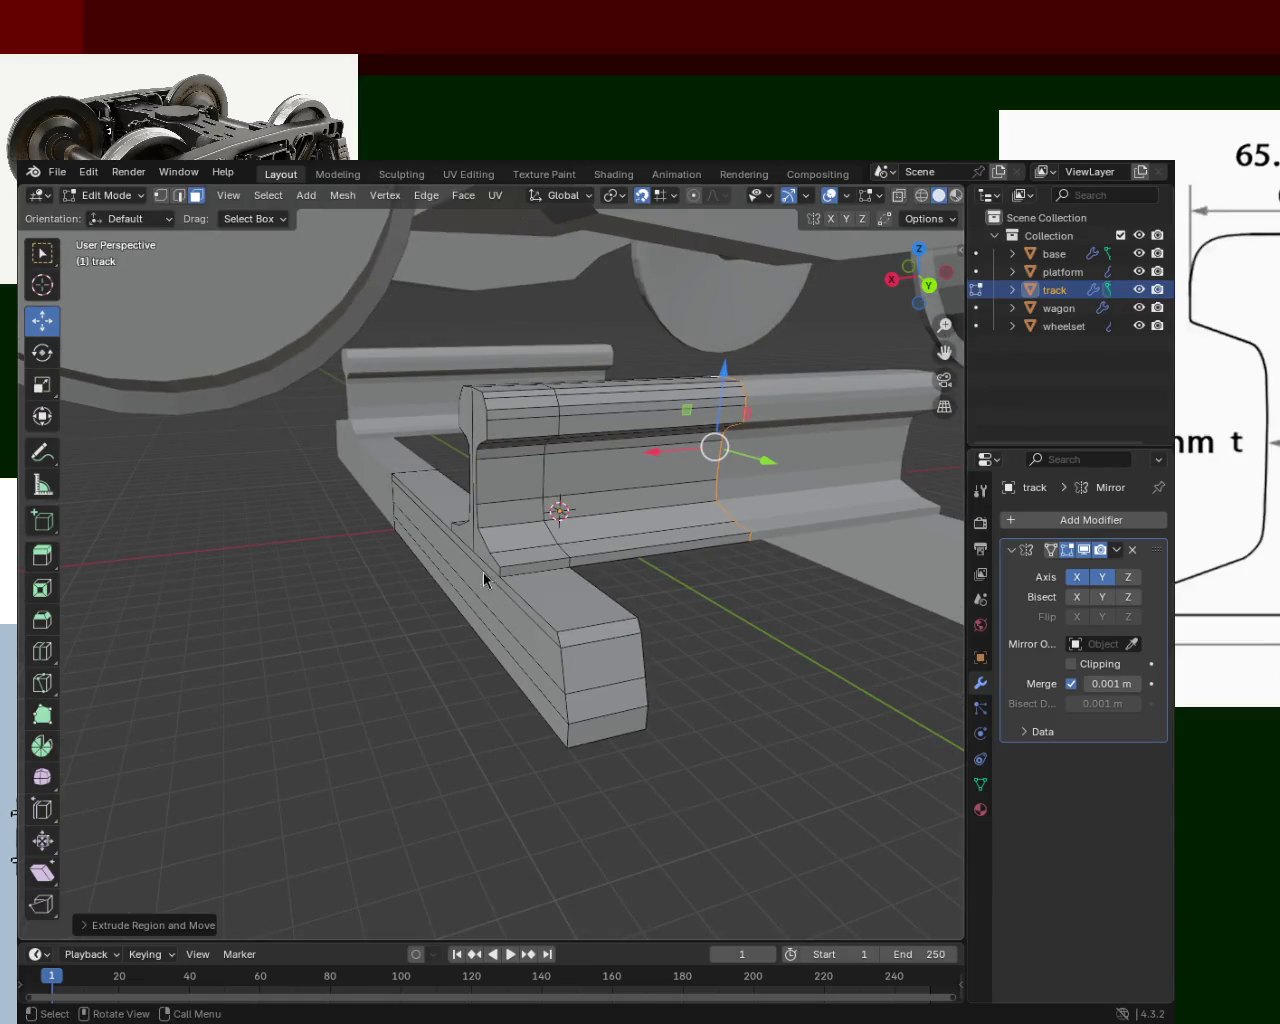
{"action": "mouse_move", "coordinate": [625, 610]}
{"action": "middle_mouse_down"}
{"action": "mouse_move", "coordinate": [654, 686]}
{"action": "mouse_move", "coordinate": [589, 617]}
{"action": "mouse_move", "coordinate": [540, 609]}
{"action": "mouse_move", "coordinate": [491, 560]}
{"action": "mouse_move", "coordinate": [474, 569]}
{"action": "mouse_move", "coordinate": [396, 507]}
{"action": "middle_mouse_up"}
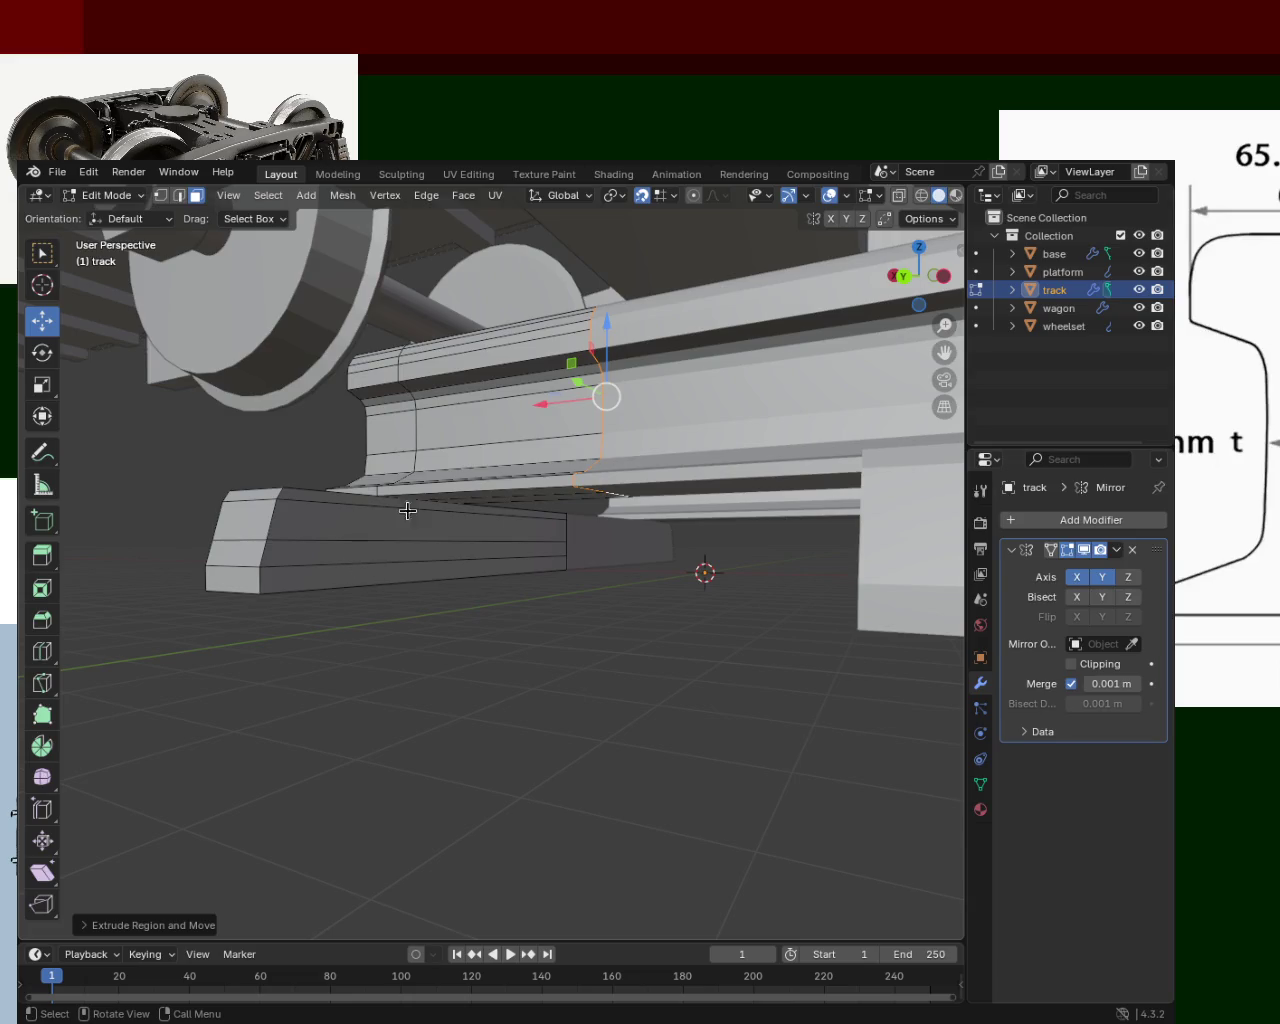
- Switch to edge select mode and save the scene as train.blend
{"action": "left_click", "coordinate": [180, 195]}
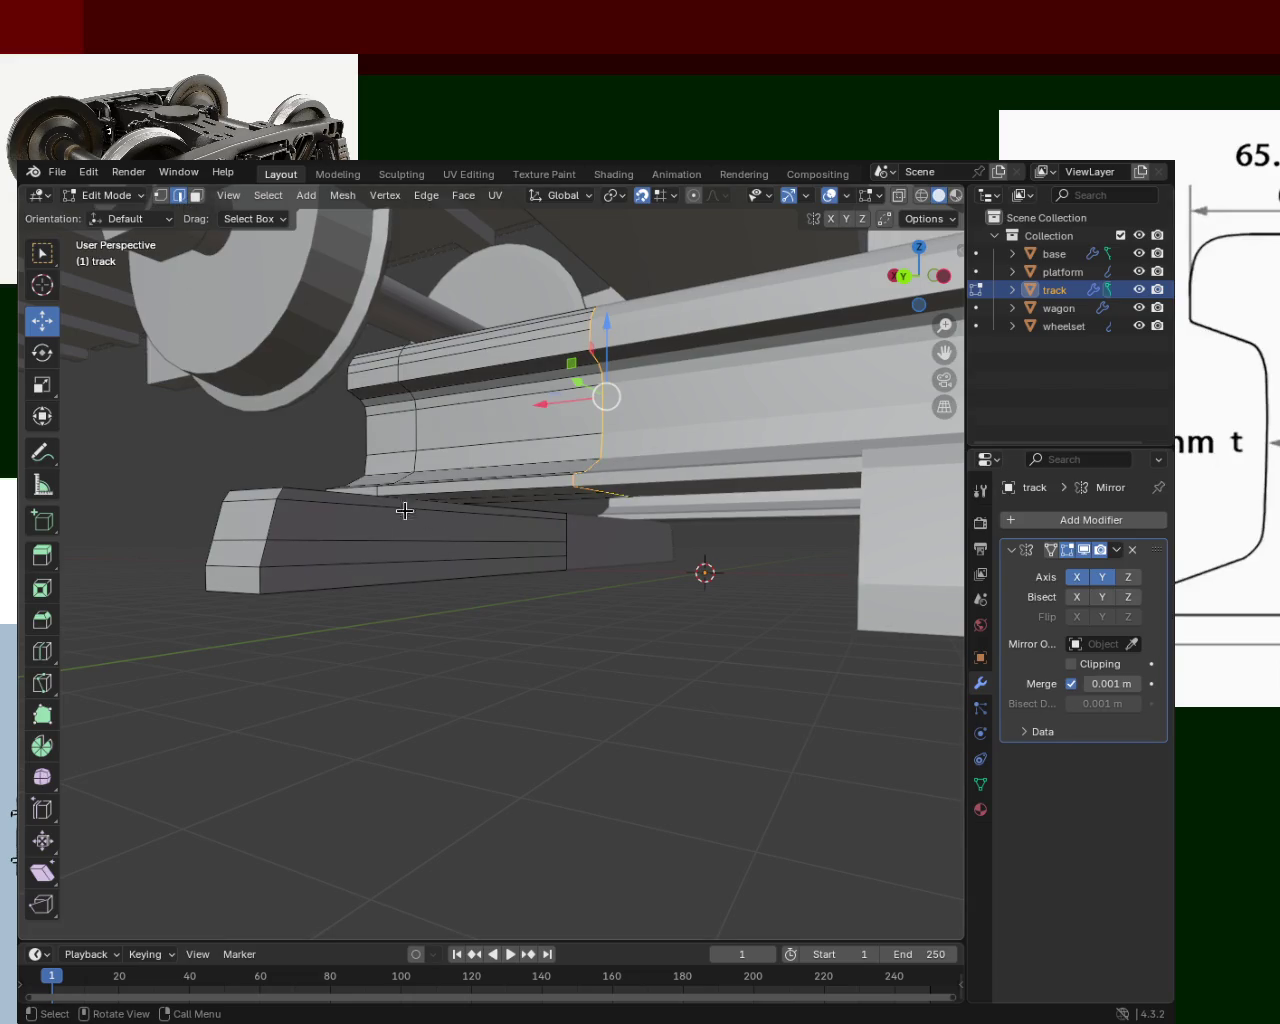
{"action": "mouse_move", "coordinate": [349, 555]}
{"action": "middle_mouse_down"}
{"action": "mouse_move", "coordinate": [526, 600]}
{"action": "mouse_move", "coordinate": [657, 606]}
{"action": "mouse_move", "coordinate": [634, 677]}
{"action": "mouse_move", "coordinate": [538, 589]}
{"action": "mouse_move", "coordinate": [434, 600]}
{"action": "mouse_move", "coordinate": [551, 729]}
{"action": "mouse_move", "coordinate": [503, 640]}
{"action": "mouse_move", "coordinate": [747, 592]}
{"action": "mouse_move", "coordinate": [646, 586]}
{"action": "mouse_move", "coordinate": [560, 600]}
{"action": "mouse_move", "coordinate": [571, 590]}
{"action": "mouse_move", "coordinate": [547, 594]}
{"action": "mouse_move", "coordinate": [540, 560]}
{"action": "mouse_move", "coordinate": [606, 603]}
{"action": "mouse_move", "coordinate": [531, 537]}
{"action": "mouse_move", "coordinate": [597, 546]}
{"action": "mouse_move", "coordinate": [508, 523]}
{"action": "middle_mouse_up"}
{"action": "key", "text": "ctrl+s"}
{"action": "scroll", "coordinate": [800, 743], "scroll_direction": "down", "scroll_amount": 3}
{"action": "scroll", "coordinate": [800, 743], "scroll_direction": "down", "scroll_amount": 2}
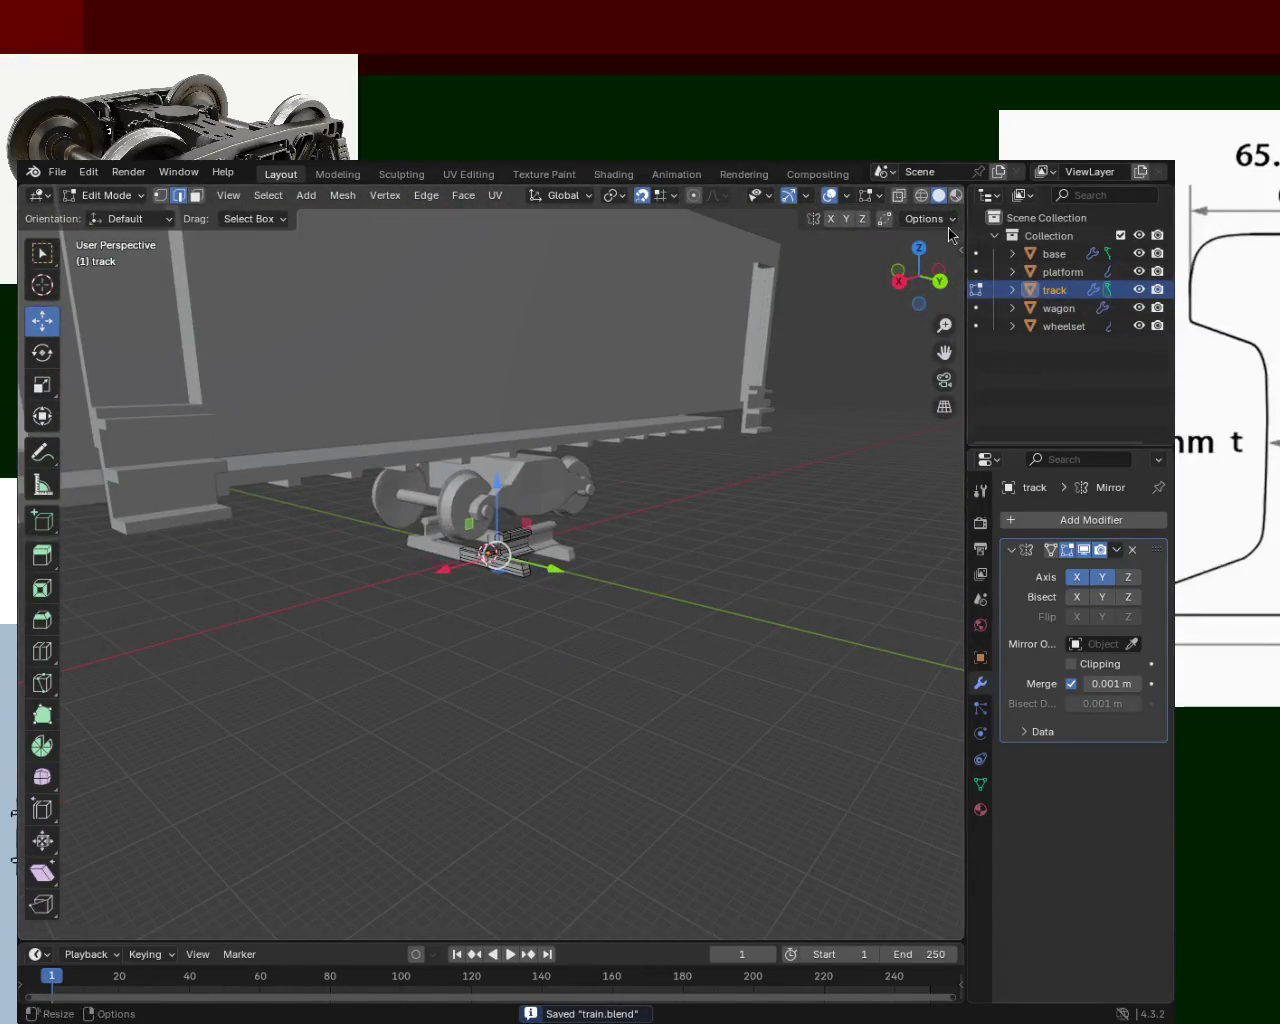
- Orbit around the wagon, bogie and rail to inspect the finished track
{"action": "mouse_move", "coordinate": [760, 640]}
{"action": "middle_mouse_down"}
{"action": "mouse_move", "coordinate": [654, 695]}
{"action": "mouse_move", "coordinate": [429, 517]}
{"action": "mouse_move", "coordinate": [532, 391]}
{"action": "mouse_move", "coordinate": [602, 492]}
{"action": "mouse_move", "coordinate": [586, 449]}
{"action": "mouse_move", "coordinate": [383, 441]}
{"action": "mouse_move", "coordinate": [517, 511]}
{"action": "middle_mouse_up"}
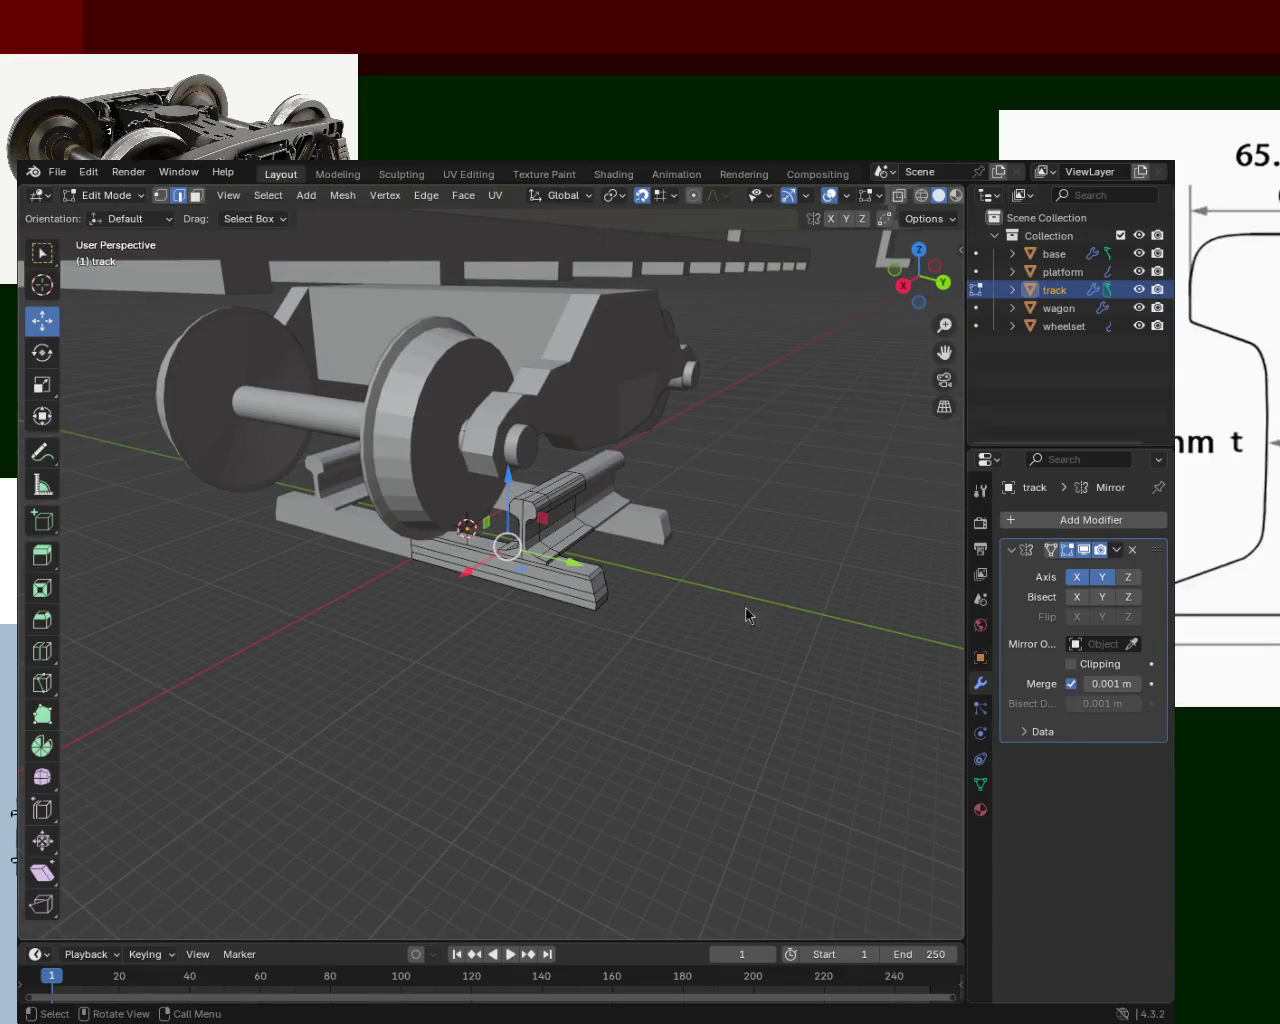
{"action": "mouse_move", "coordinate": [735, 558]}
{"action": "middle_mouse_down"}
{"action": "mouse_move", "coordinate": [600, 590]}
{"action": "mouse_move", "coordinate": [493, 559]}
{"action": "middle_mouse_up"}
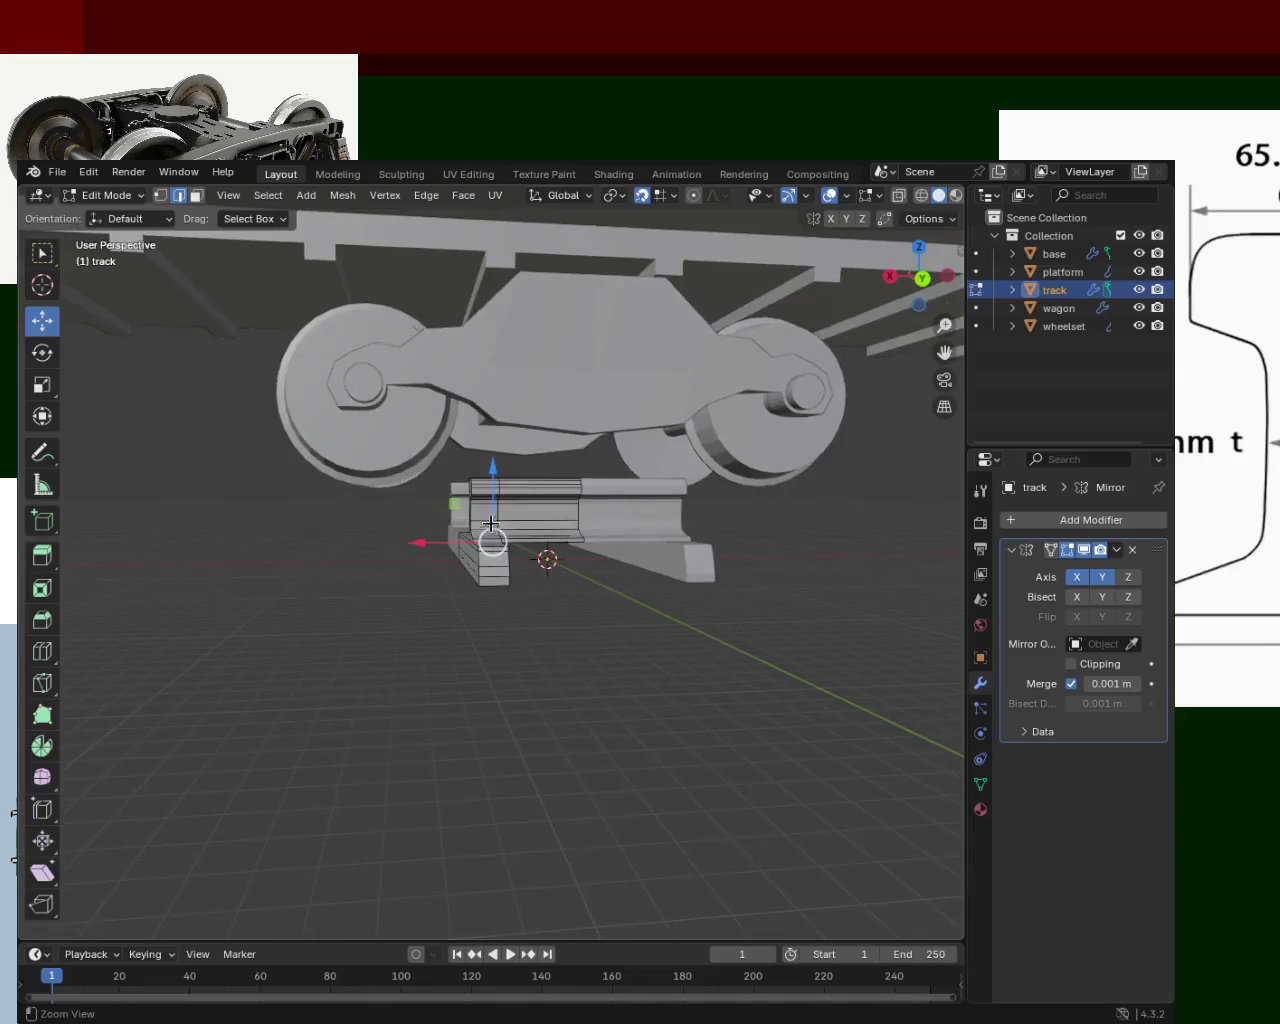
{"action": "scroll", "coordinate": [547, 482], "scroll_direction": "up", "scroll_amount": 4}
{"action": "mouse_move", "coordinate": [547, 482]}
{"action": "middle_mouse_down"}
{"action": "mouse_move", "coordinate": [603, 586]}
{"action": "mouse_move", "coordinate": [506, 503]}
{"action": "mouse_move", "coordinate": [614, 542]}
{"action": "middle_mouse_up"}
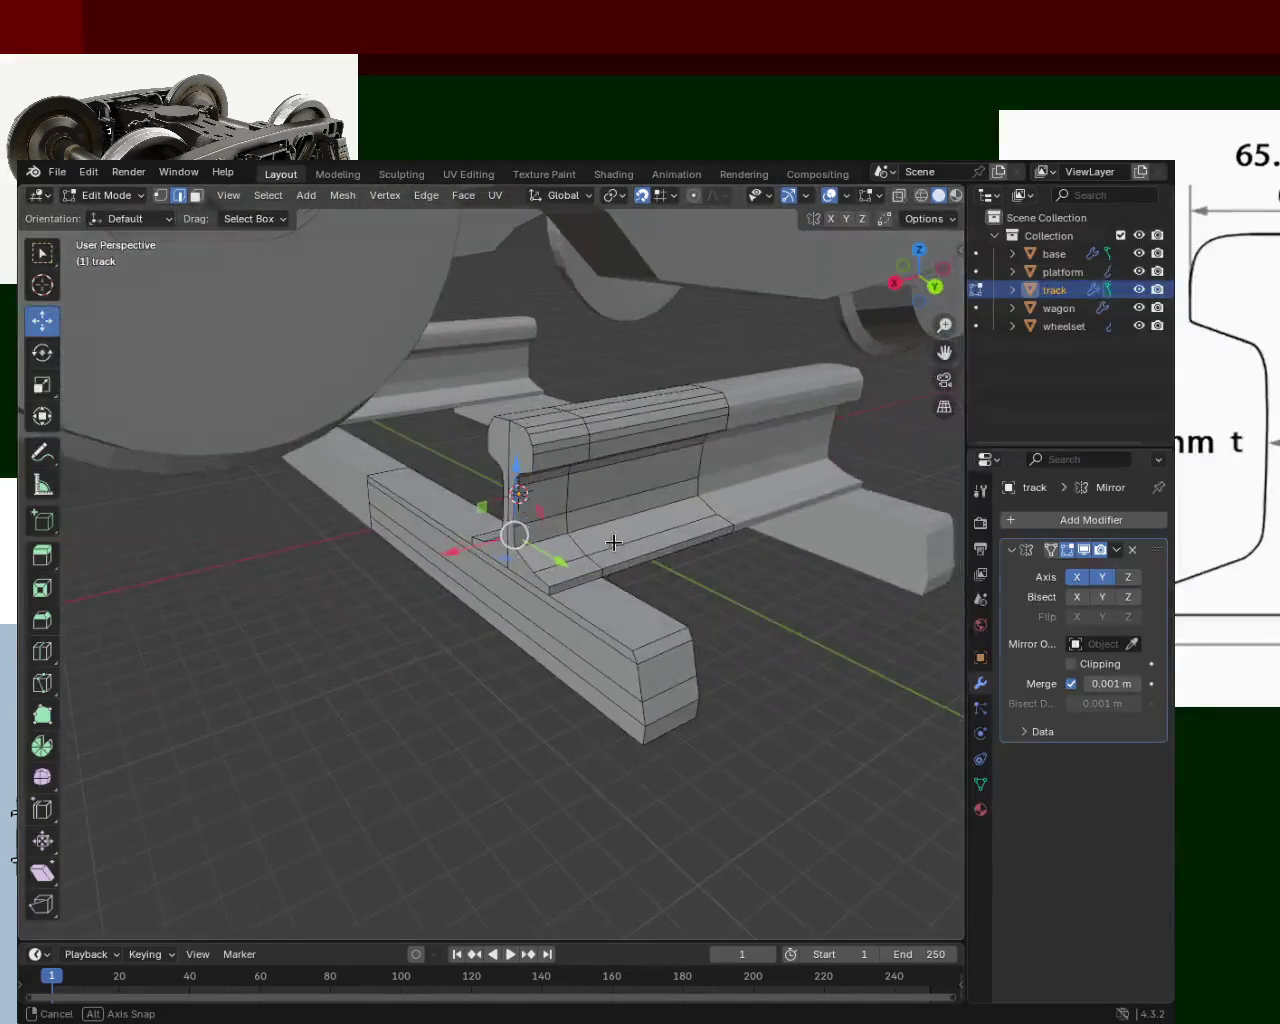